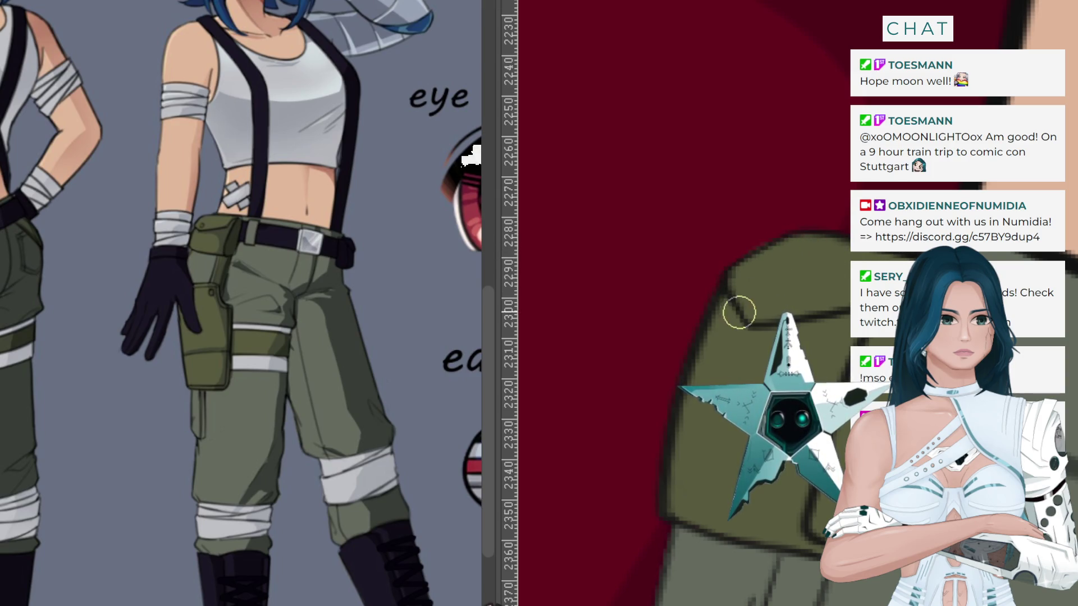
# Zoom in on the pouch flap and draw a small dark snap ring with the pen brush.
pyautogui.scroll(-2, 725, 292)
pyautogui.scroll(-2, 729, 280)
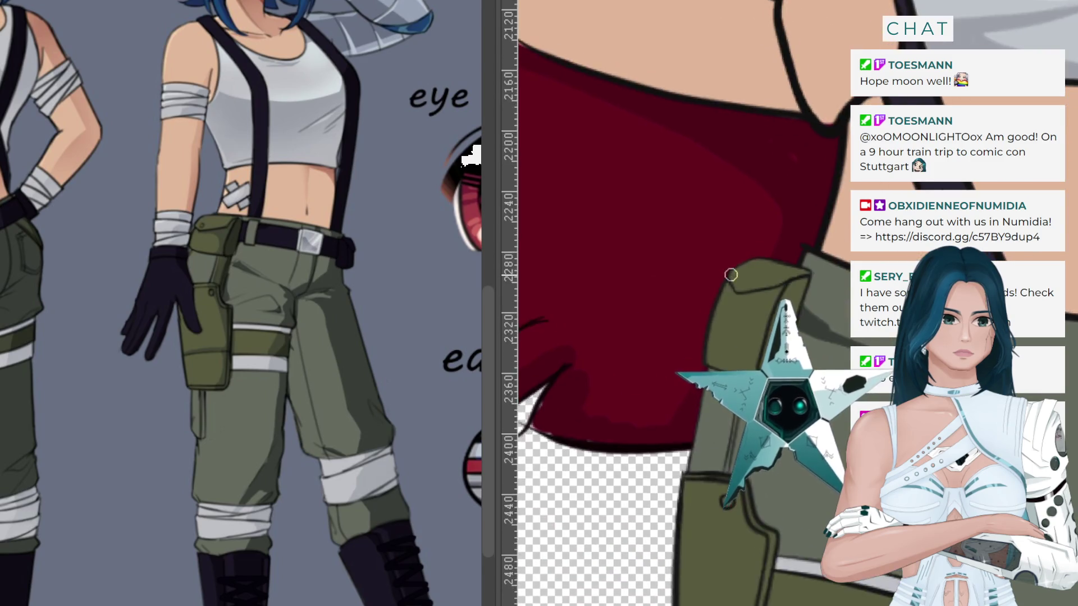
pyautogui.scroll(-2, 732, 275)
pyautogui.scroll(-1, 732, 275)
pyautogui.scroll(2, 733, 275)
pyautogui.scroll(1, 736, 274)
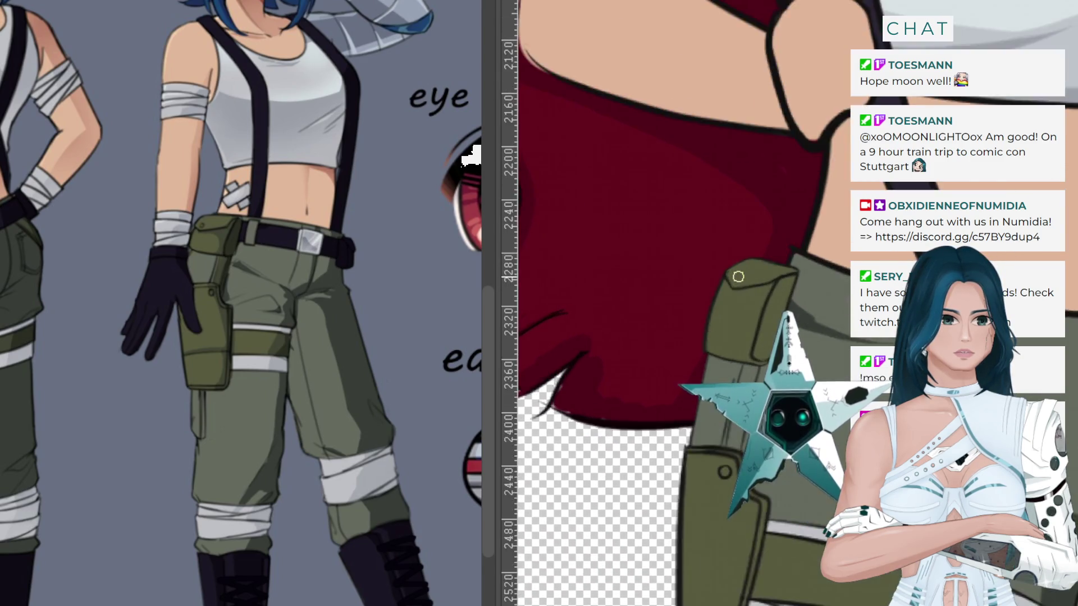
pyautogui.scroll(1, 738, 274)
pyautogui.scroll(2, 738, 275)
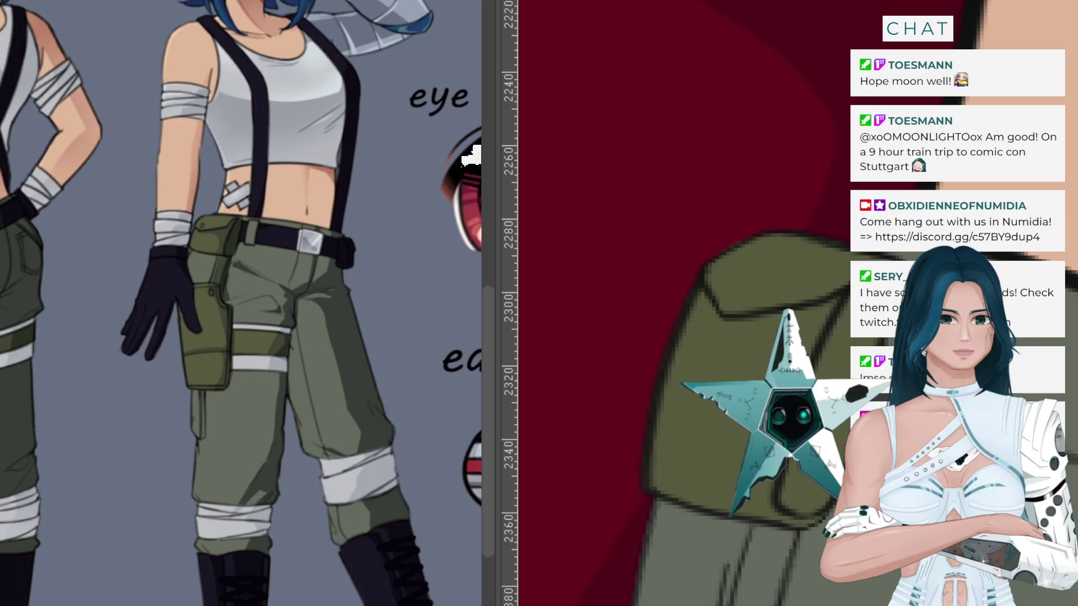
pyautogui.scroll(3, 762, 263)
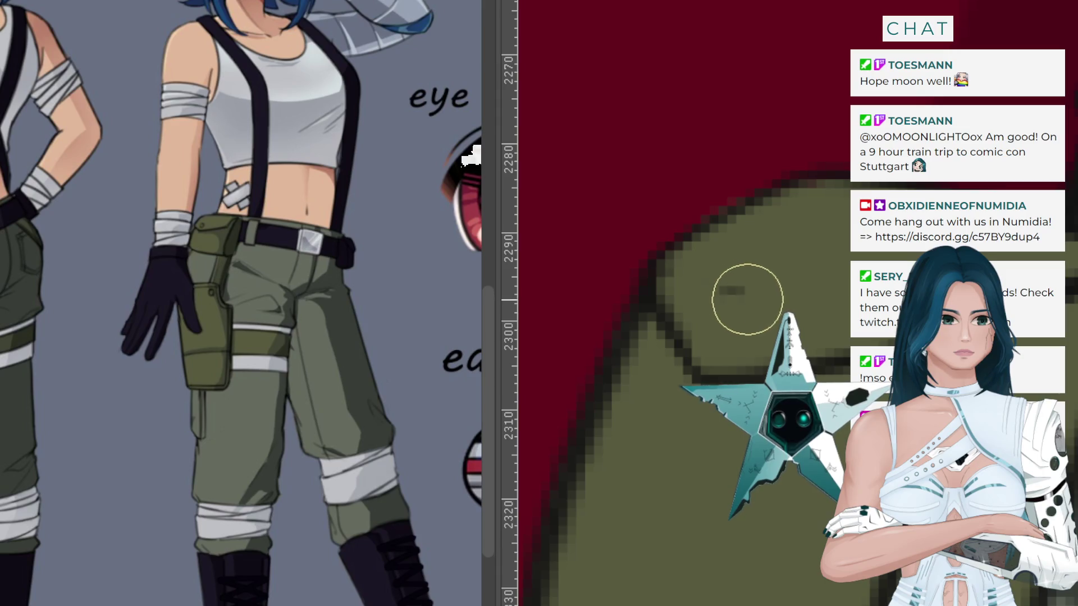
pyautogui.moveTo(718, 337)
pyautogui.mouseDown()
pyautogui.moveTo(697, 301)
pyautogui.moveTo(736, 285)
pyautogui.mouseUp()
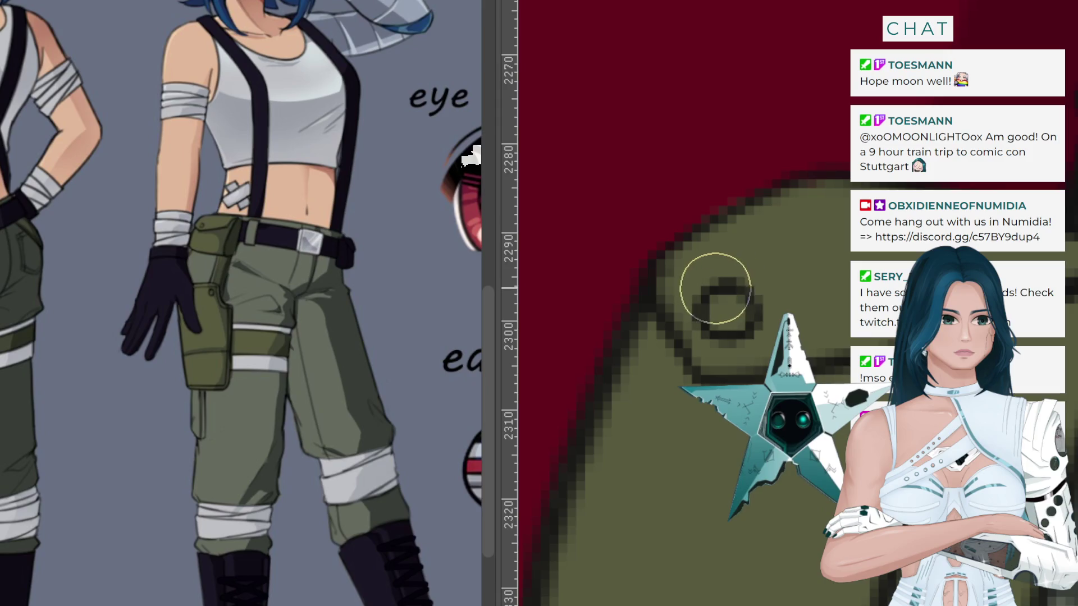
pyautogui.moveTo(713, 291); pyautogui.dragTo(707, 325)
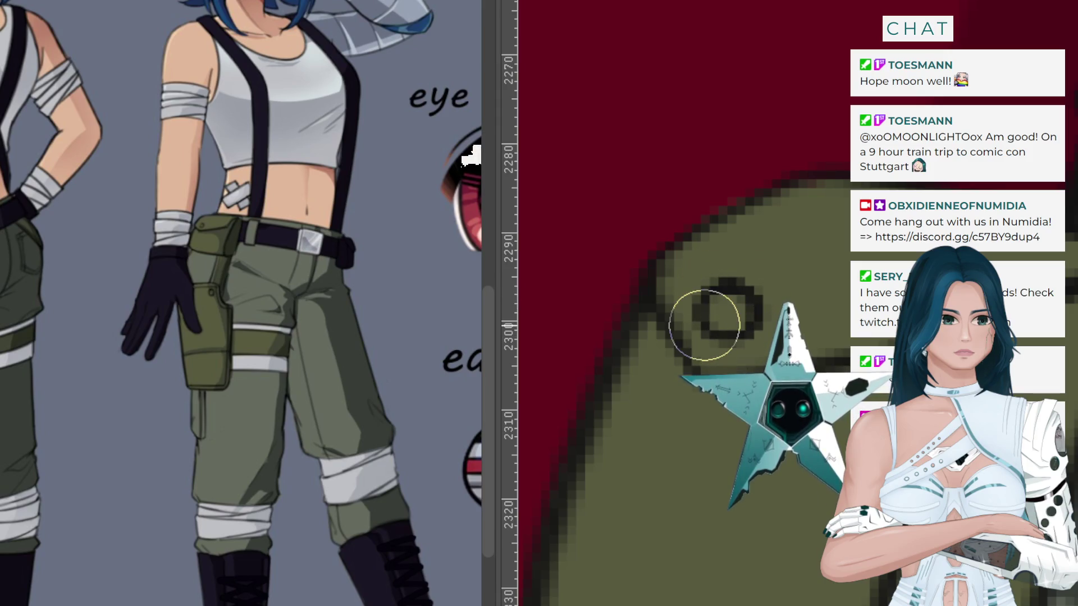
# Zoom out to check the new snap ring against the whole chibi.
pyautogui.scroll(-2, 710, 320)
pyautogui.scroll(-2, 719, 314)
pyautogui.scroll(-2, 727, 309)
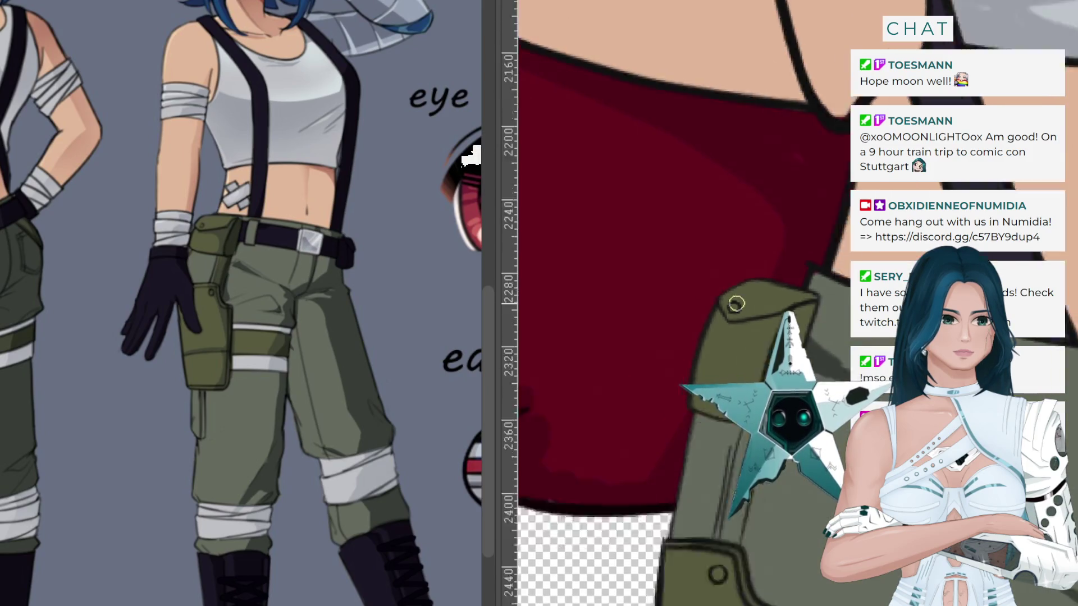
pyautogui.scroll(-2, 736, 303)
pyautogui.scroll(-2, 665, 349)
pyautogui.scroll(-2, 633, 344)
pyautogui.scroll(-2, 637, 346)
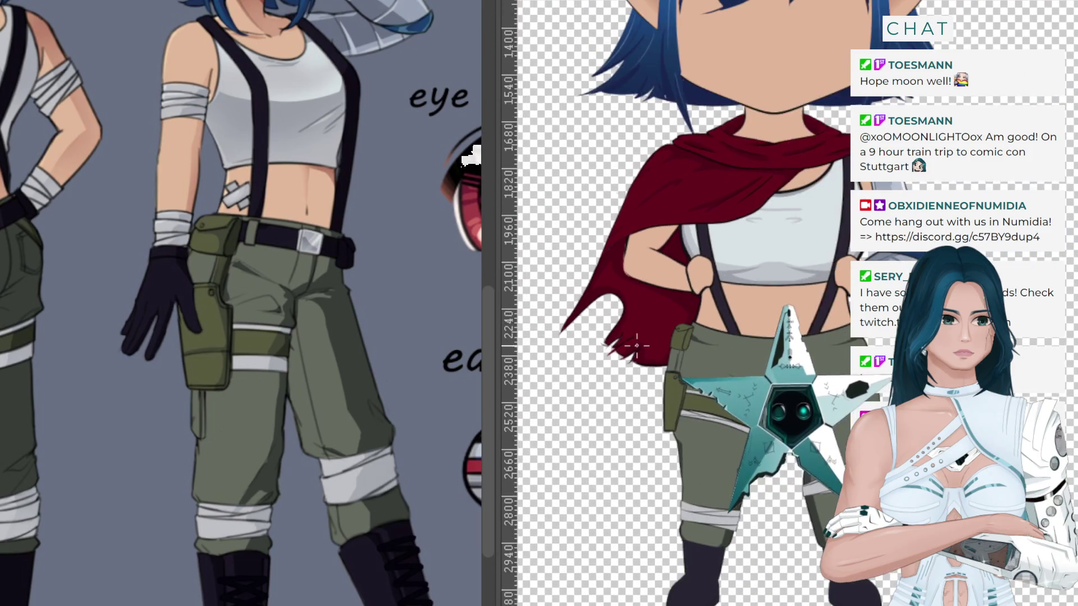
pyautogui.scroll(-2, 637, 346)
pyautogui.scroll(-2, 663, 349)
pyautogui.scroll(3, 702, 354)
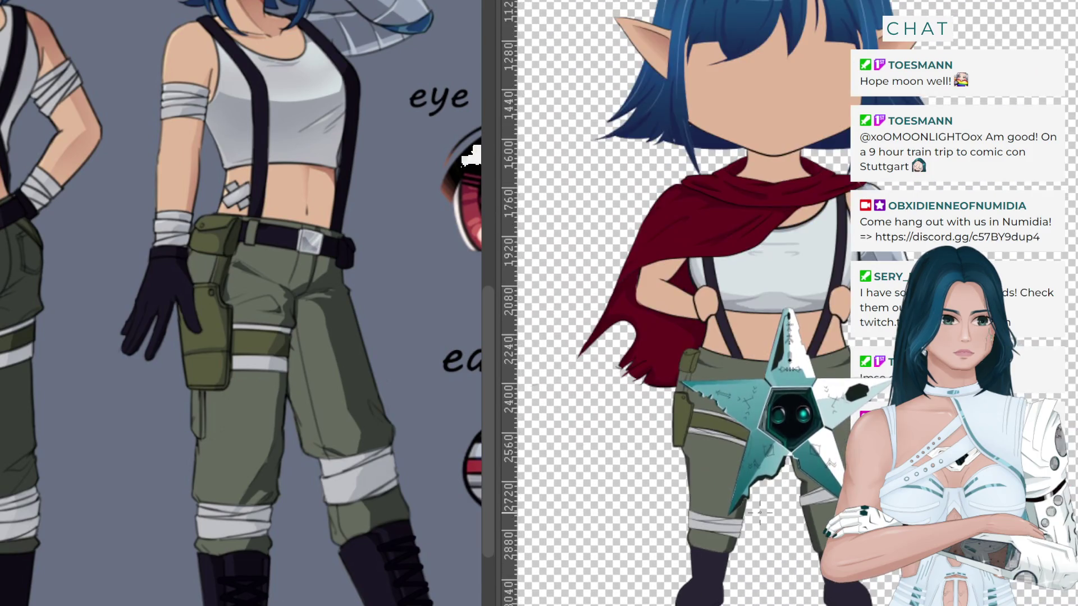
pyautogui.scroll(1, 738, 358)
pyautogui.scroll(2, 740, 359)
pyautogui.scroll(2, 753, 426)
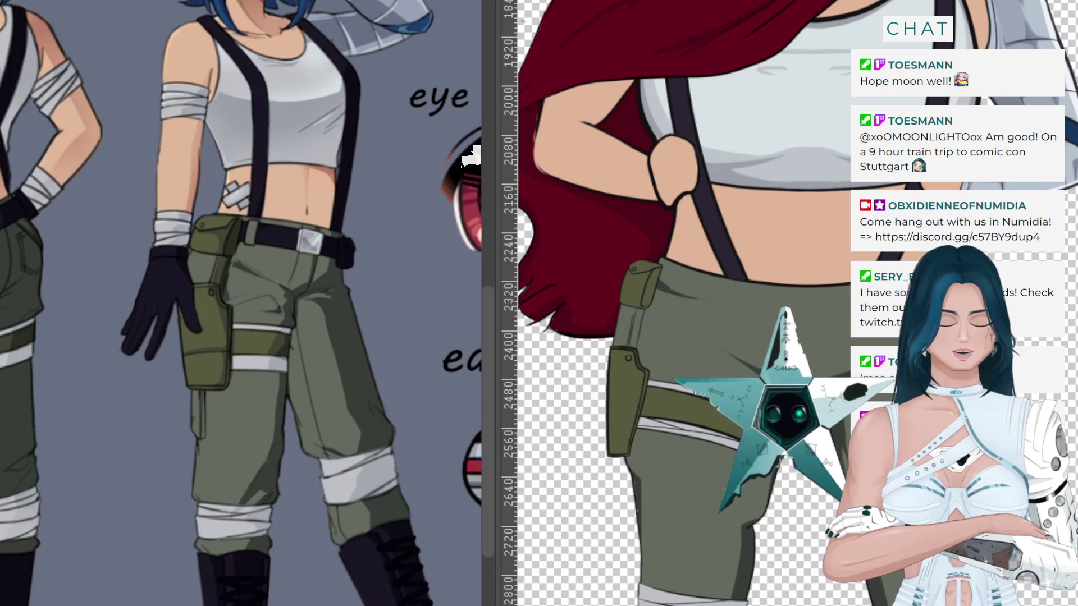
pyautogui.scroll(-2, 812, 241)
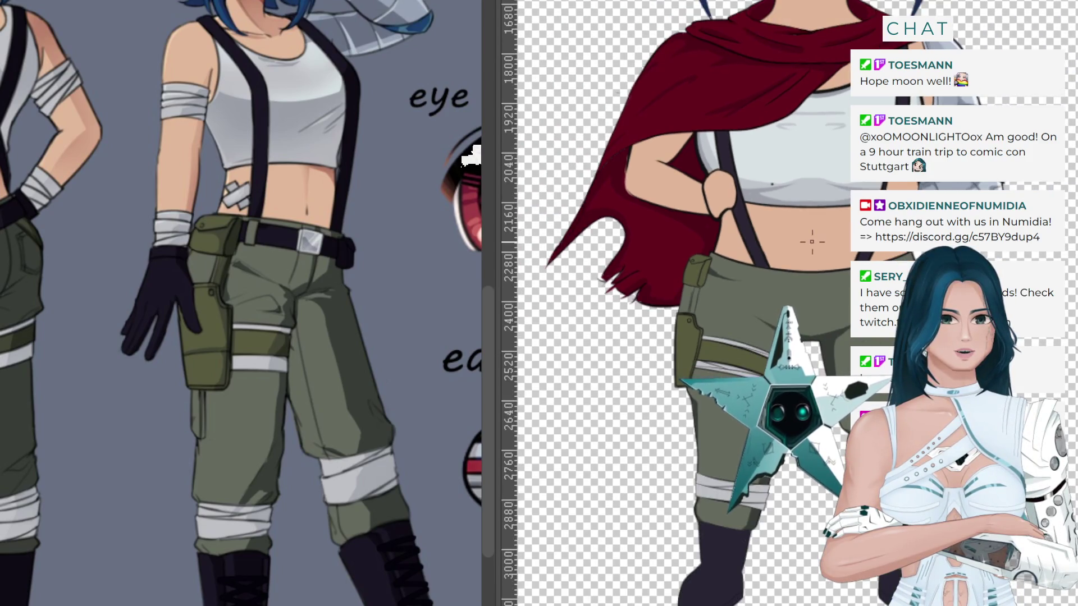
pyautogui.scroll(-2, 826, 196)
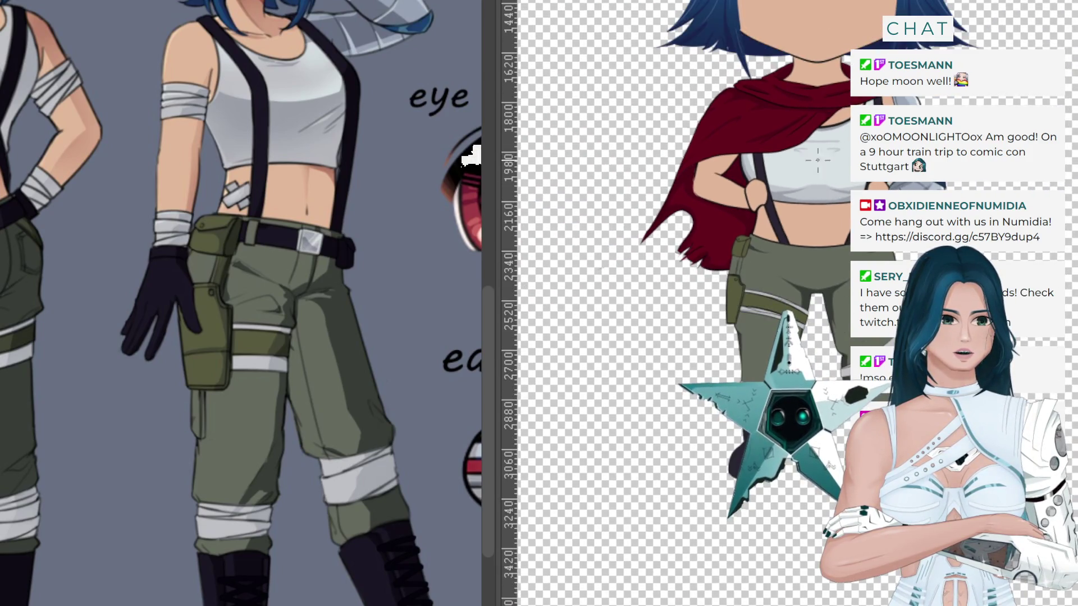
pyautogui.scroll(1, 817, 160)
pyautogui.scroll(1, 817, 160)
pyautogui.scroll(1, 817, 160)
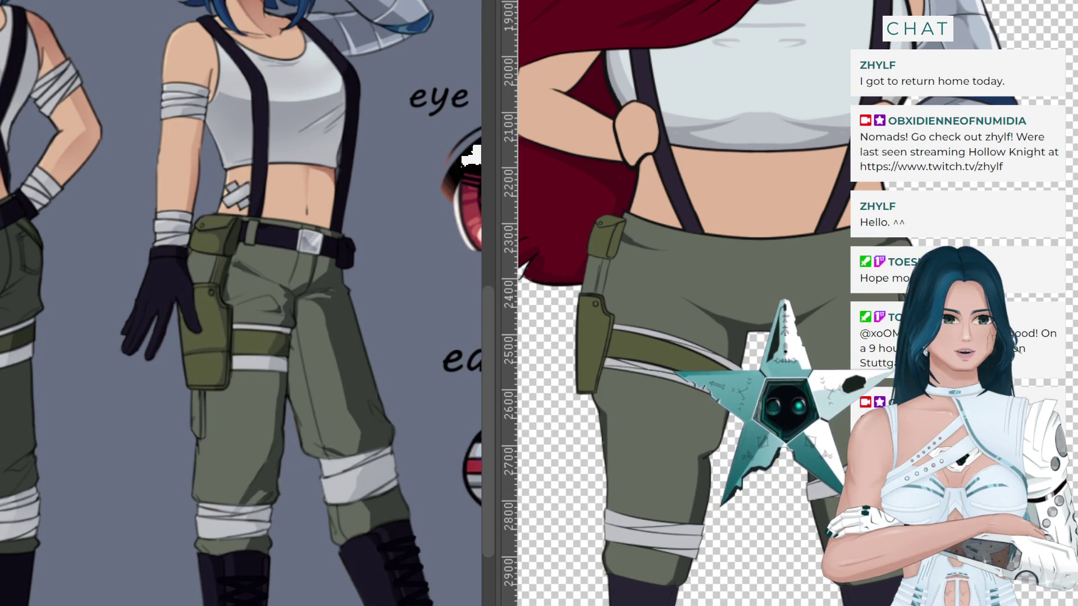
pyautogui.scroll(-2, 145, 311)
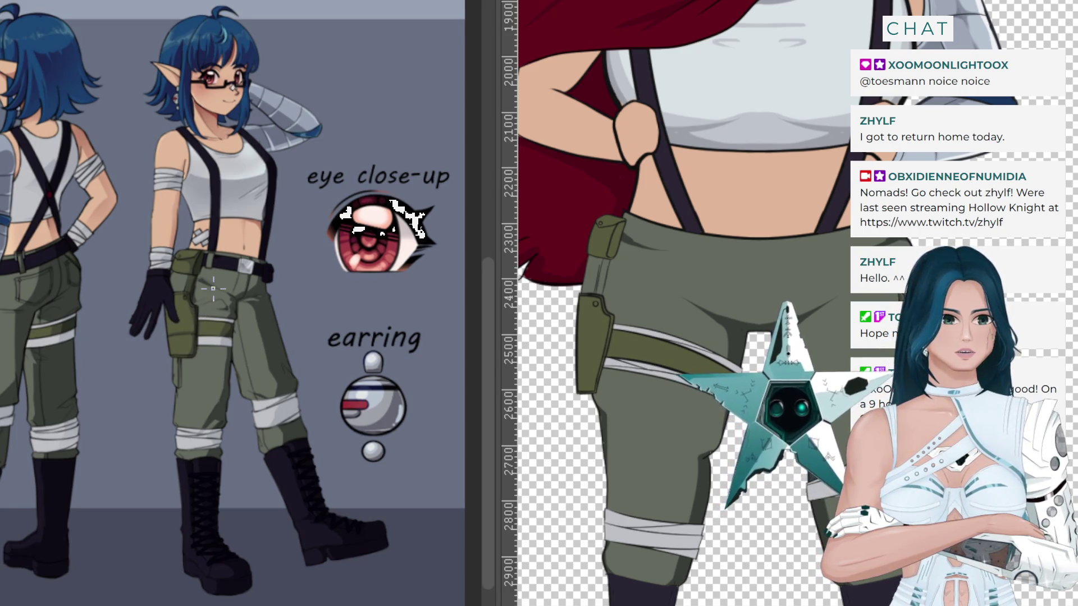
pyautogui.scroll(-1, 217, 470)
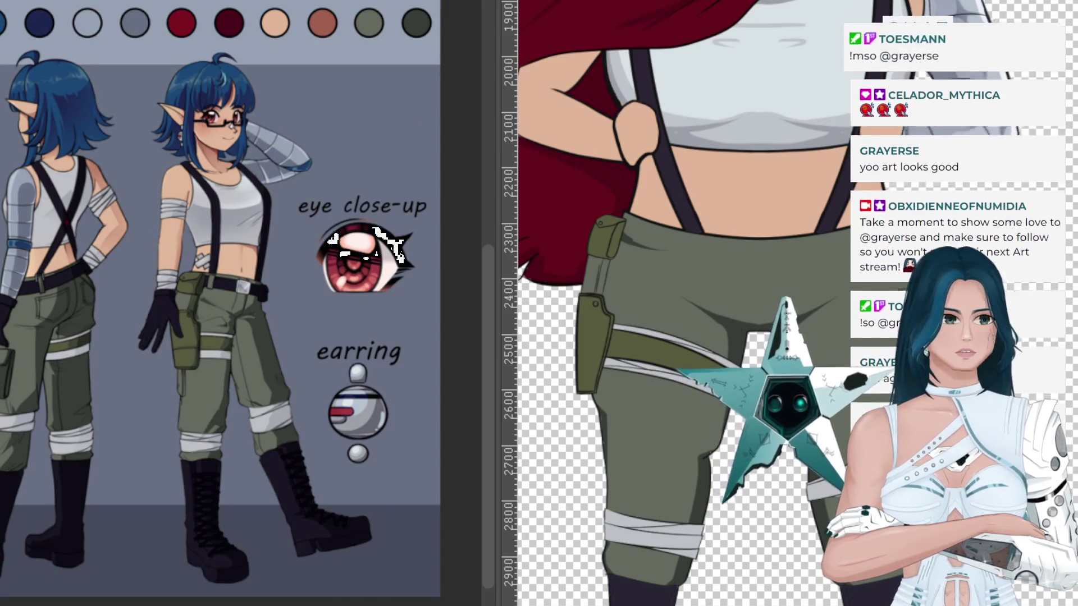
pyautogui.scroll(-5, 816, 28)
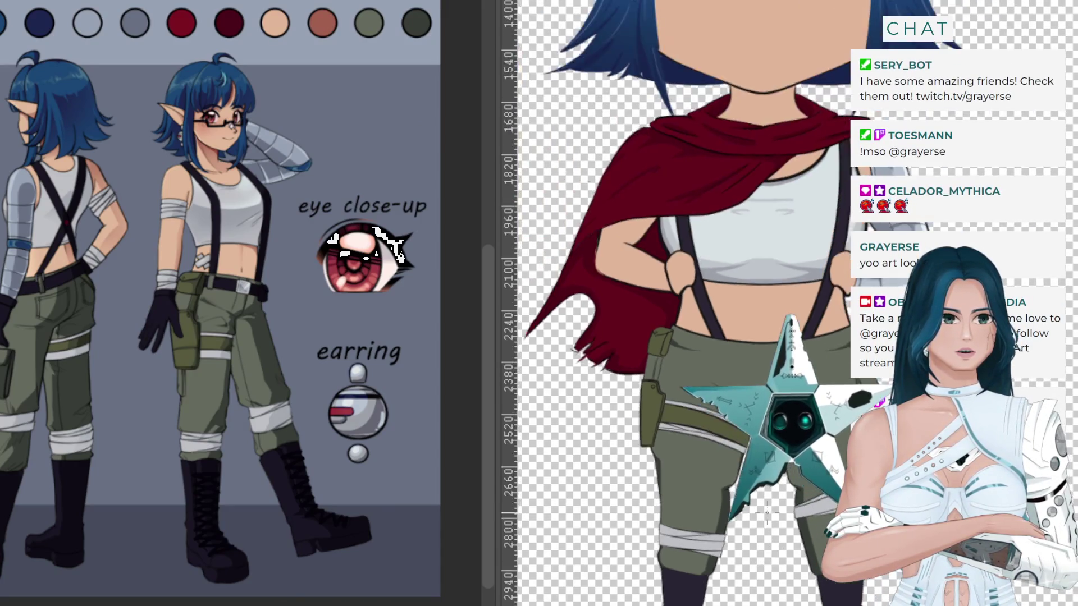
pyautogui.scroll(2, 816, 28)
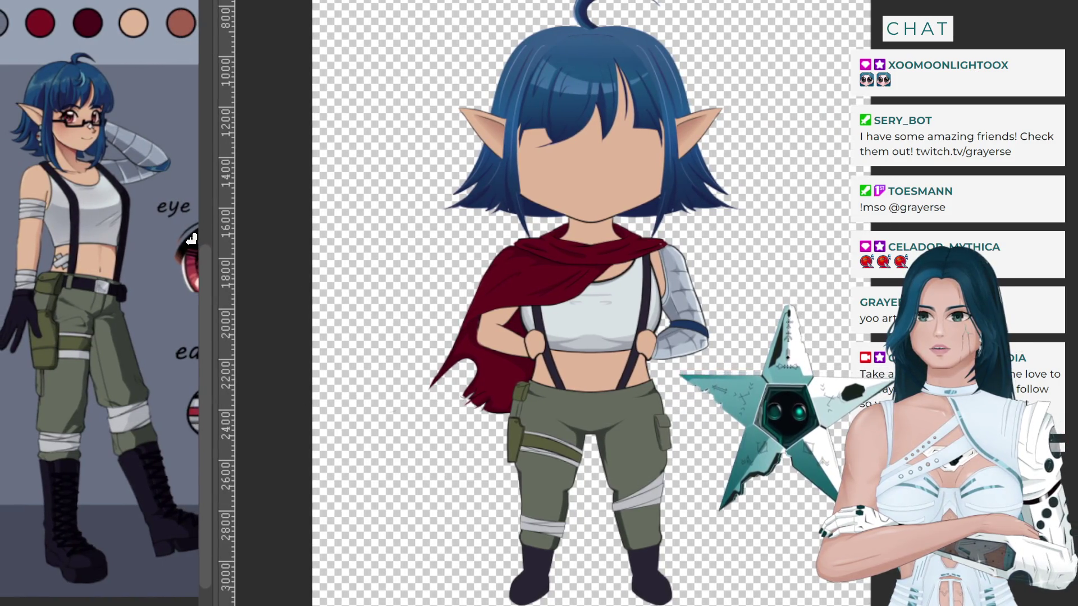
pyautogui.scroll(-2, 637, 231)
pyautogui.scroll(1, 637, 232)
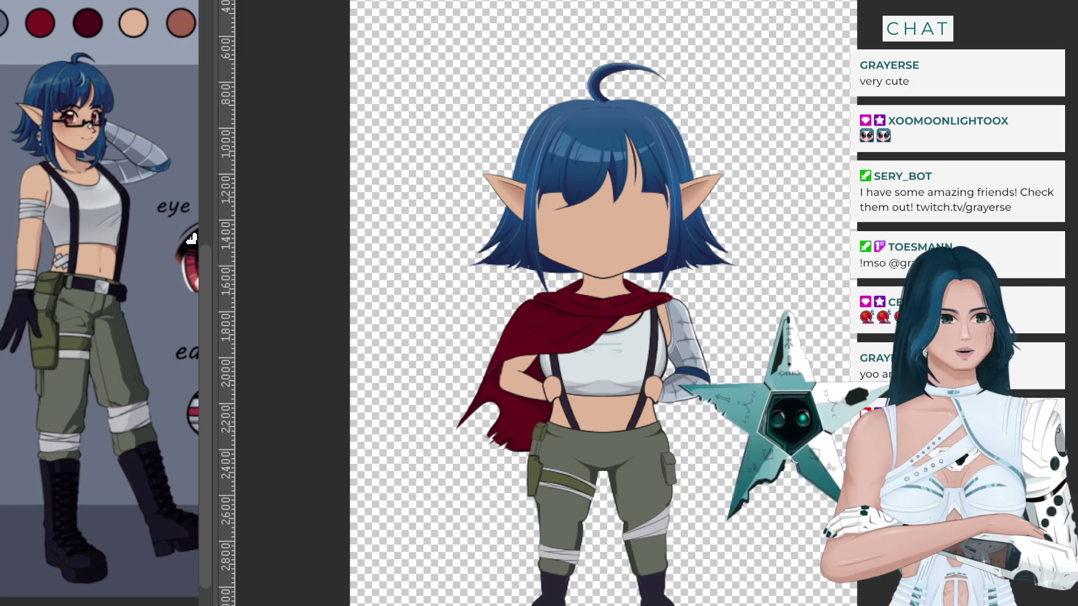
pyautogui.scroll(-1, 604, 304)
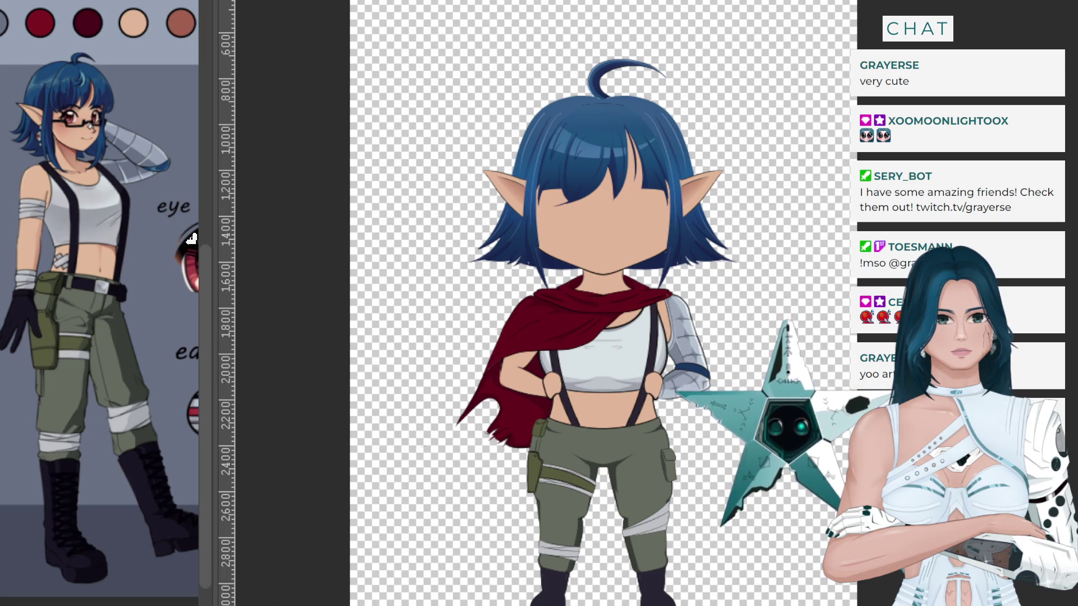
pyautogui.scroll(-2, 192, 238)
pyautogui.scroll(-2, 191, 239)
pyautogui.scroll(-1, 191, 239)
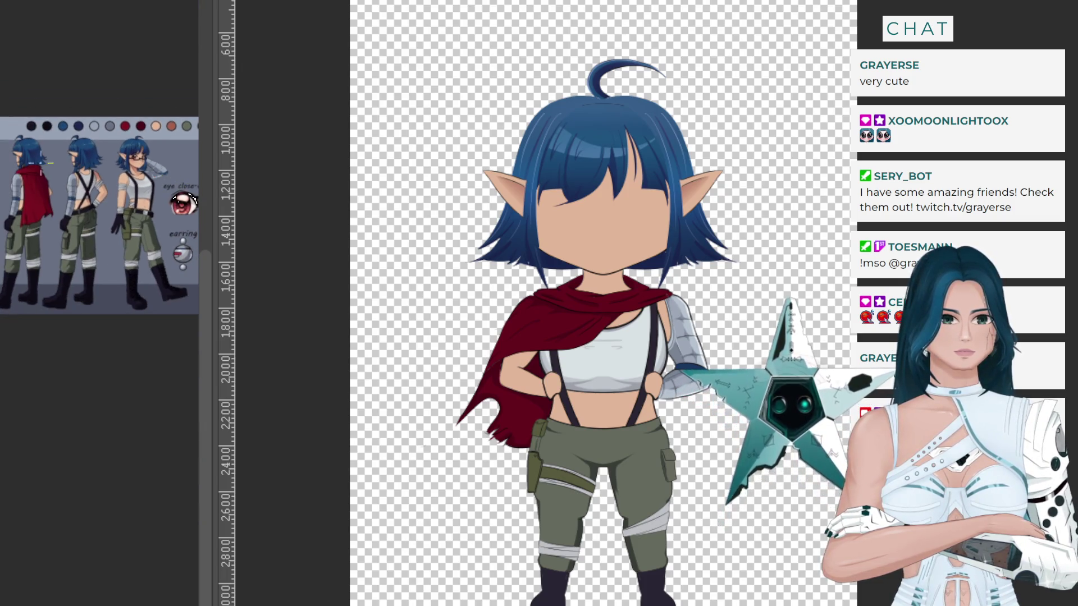
pyautogui.scroll(-1, 191, 238)
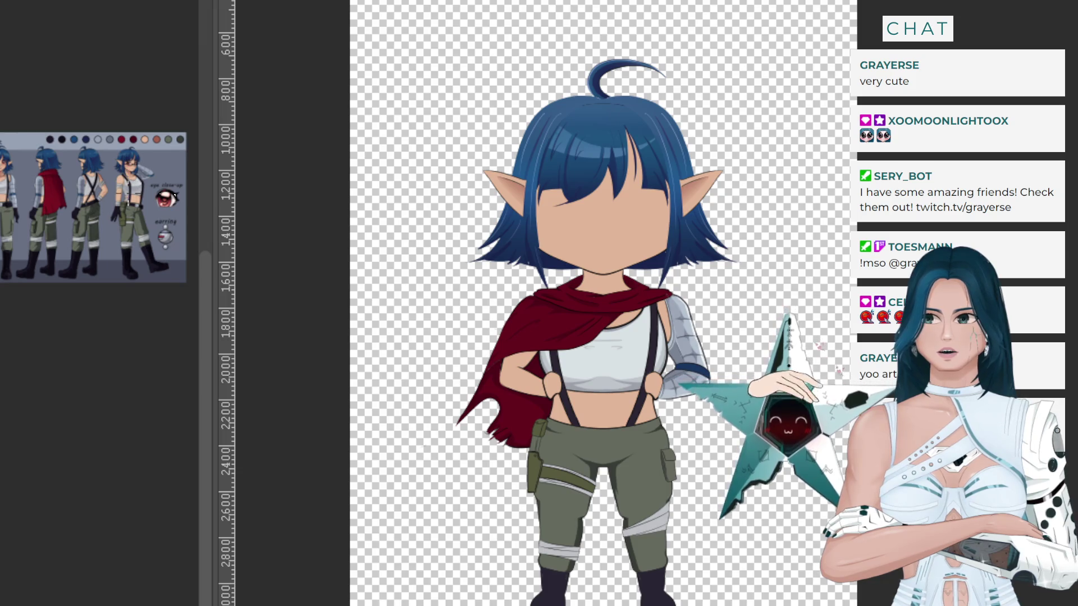
pyautogui.scroll(1, 174, 198)
pyautogui.scroll(1, 174, 197)
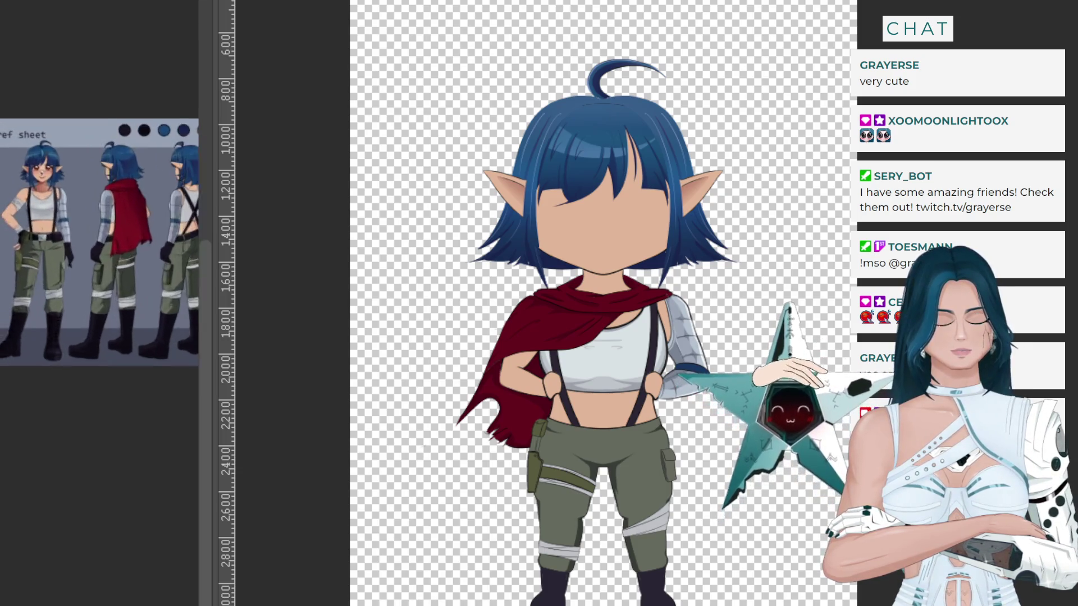
pyautogui.scroll(2, 174, 197)
pyautogui.scroll(1, 17, 224)
pyautogui.scroll(1, 17, 223)
pyautogui.scroll(1, 17, 223)
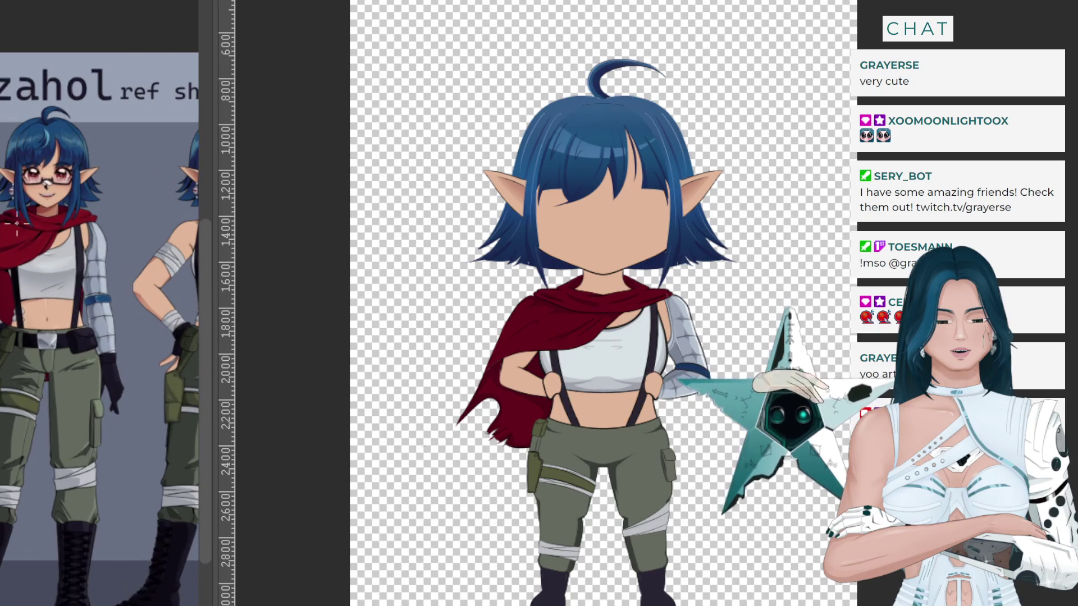
pyautogui.scroll(1, 17, 223)
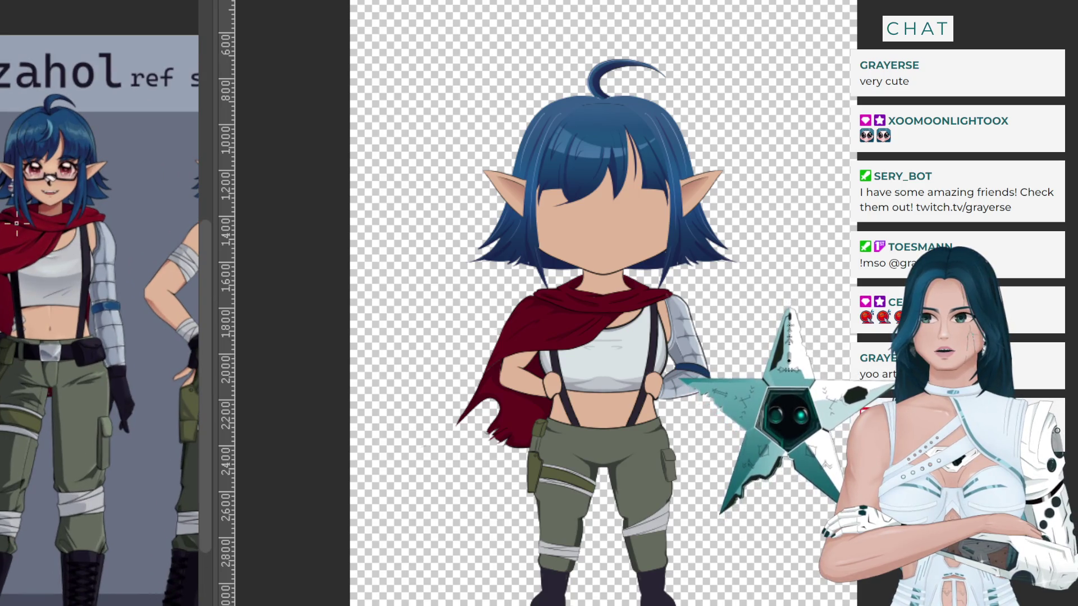
pyautogui.scroll(-1, 78, 204)
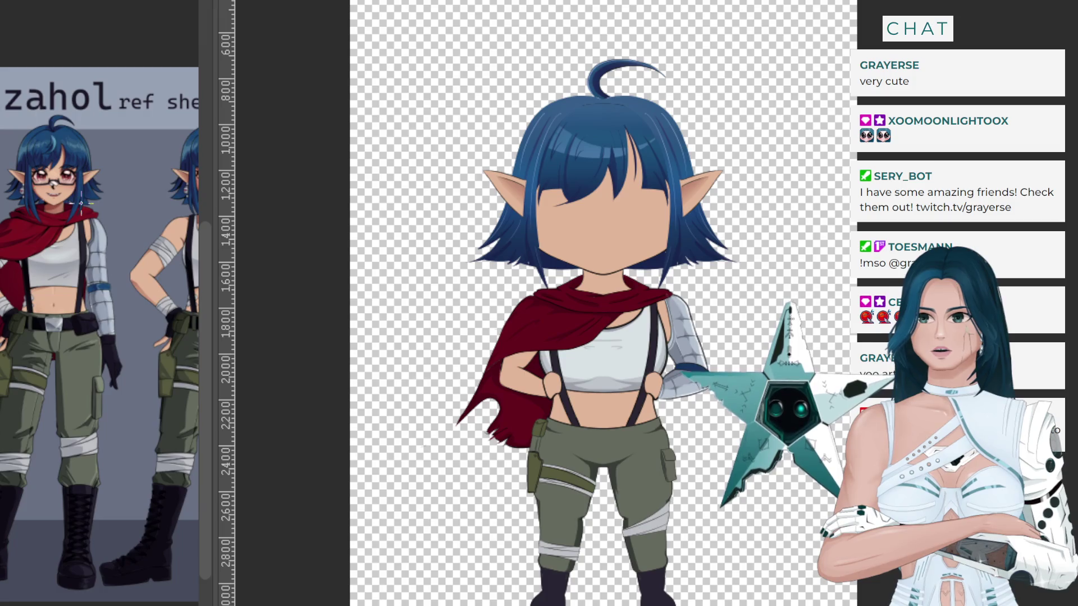
pyautogui.scroll(1, 21, 200)
pyautogui.scroll(1, 21, 200)
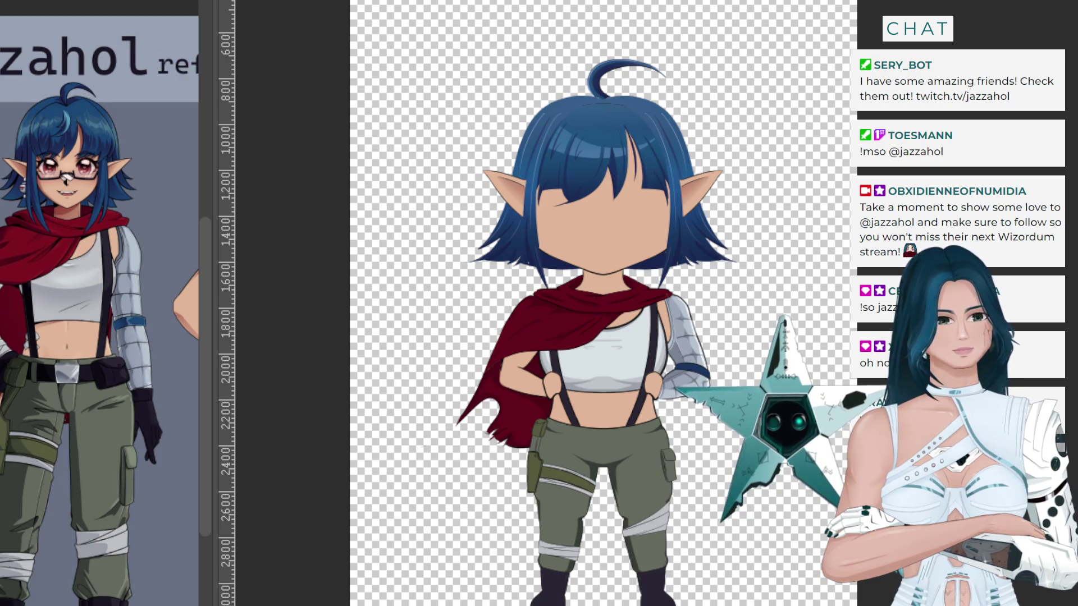
pyautogui.scroll(-2, 610, 138)
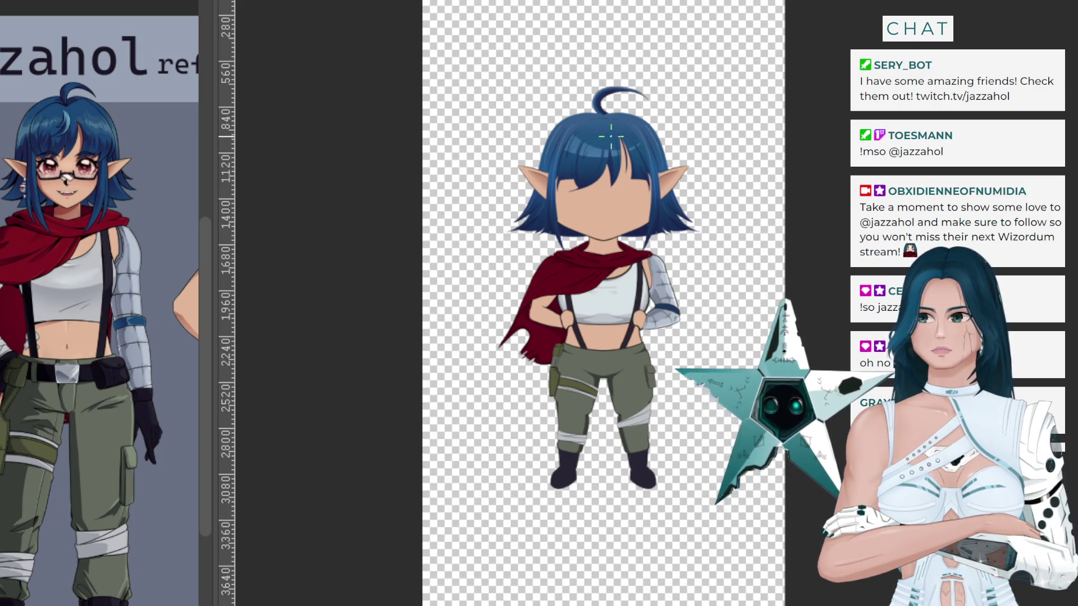
pyautogui.scroll(2, 695, 29)
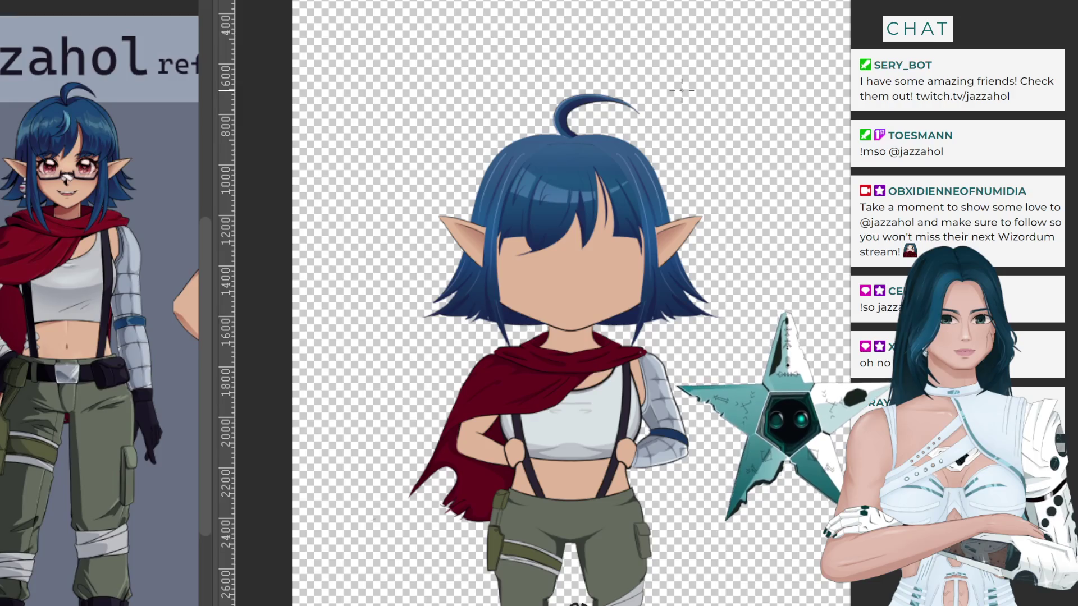
pyautogui.scroll(1, 560, 235)
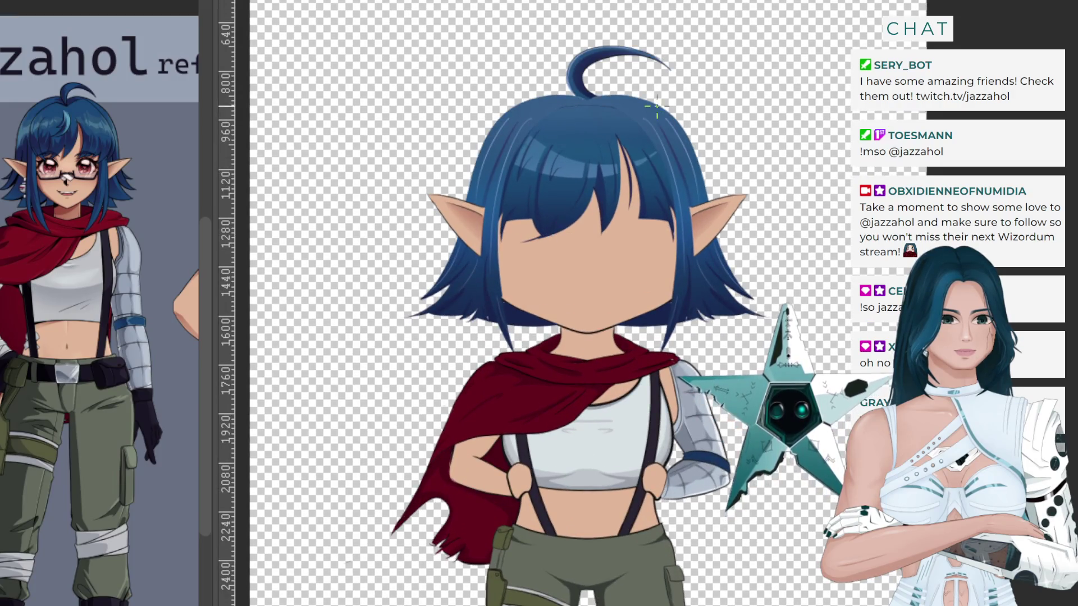
pyautogui.scroll(-1, 657, 106)
pyautogui.scroll(1, 590, 233)
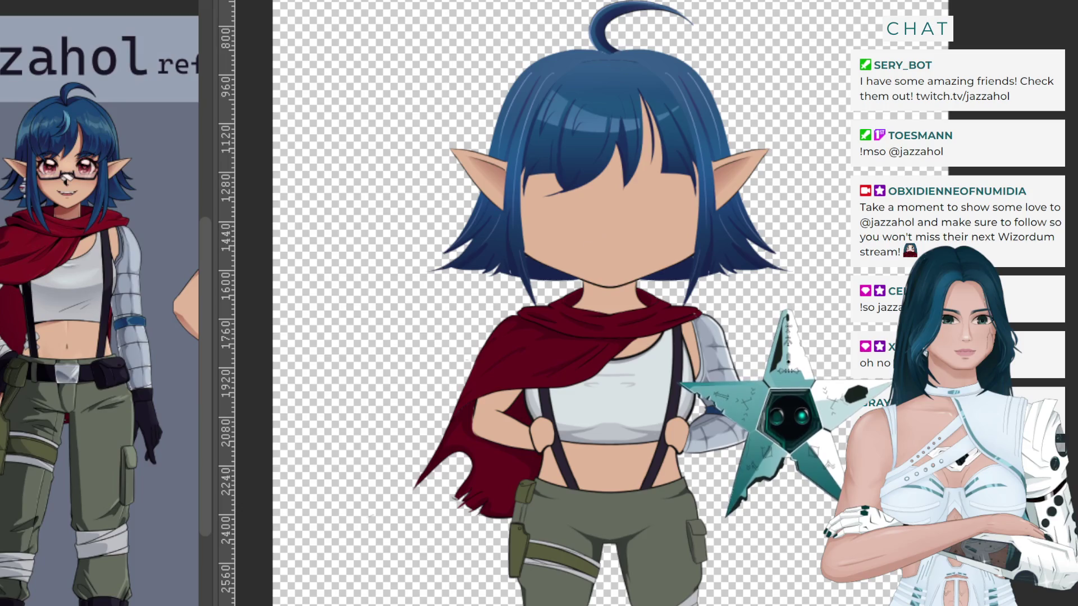
pyautogui.scroll(-3, 628, 317)
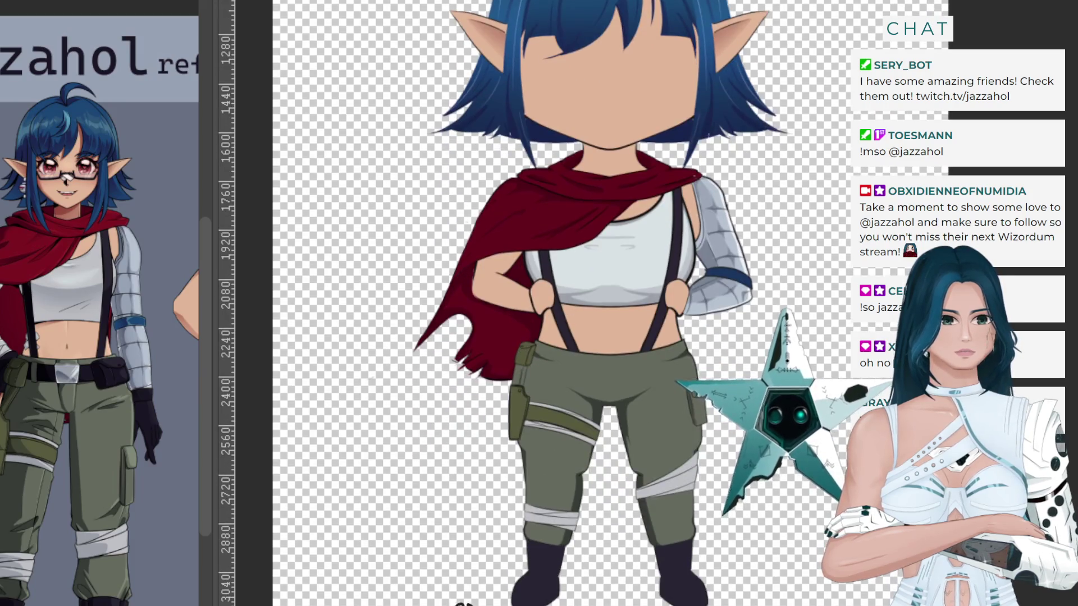
pyautogui.scroll(1, 627, 318)
pyautogui.scroll(1, 627, 317)
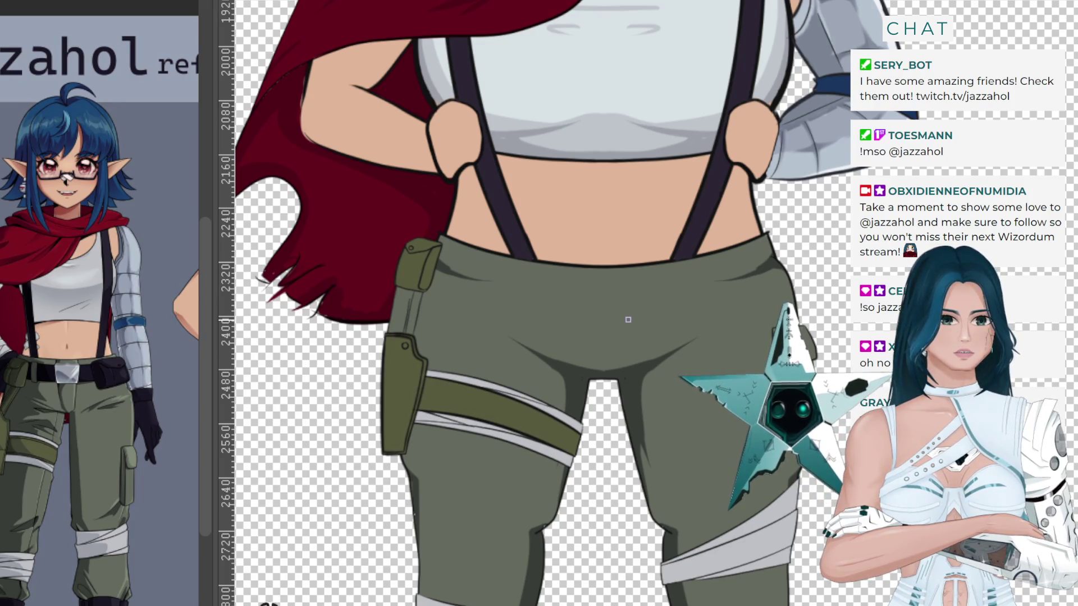
pyautogui.scroll(-1, 601, 208)
pyautogui.scroll(-1, 601, 207)
pyautogui.scroll(-1, 601, 219)
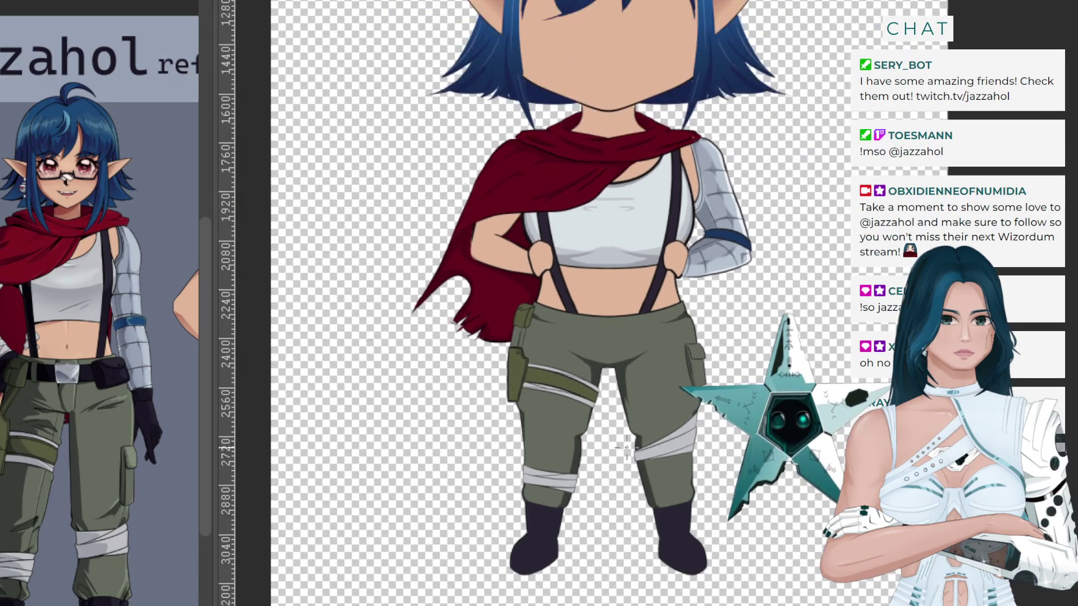
pyautogui.scroll(-1, 600, 219)
pyautogui.scroll(-1, 601, 219)
pyautogui.scroll(2, 599, 140)
pyautogui.scroll(1, 599, 139)
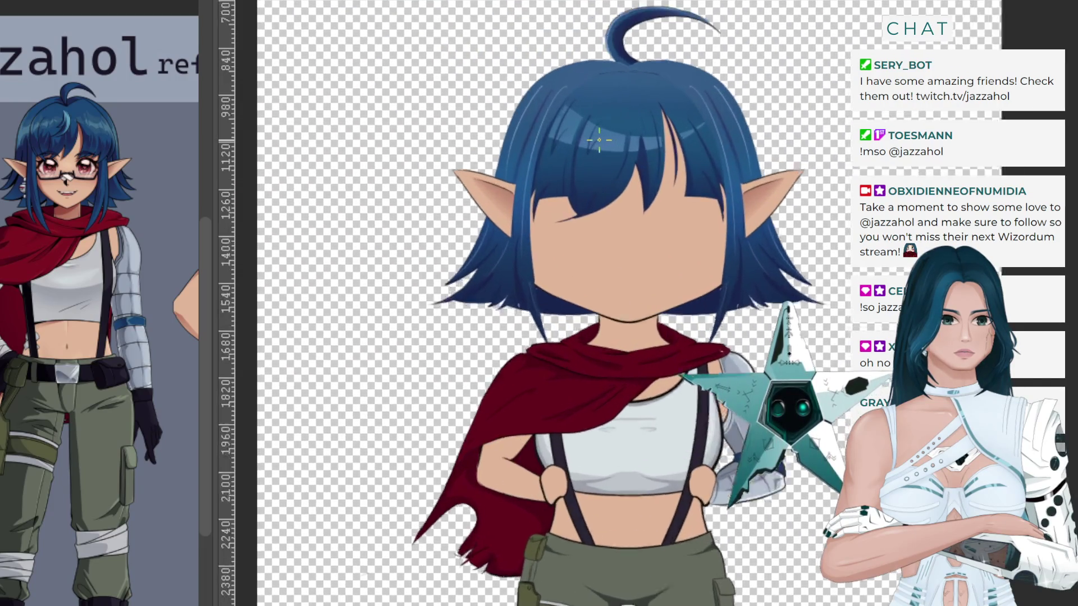
pyautogui.scroll(1, 601, 144)
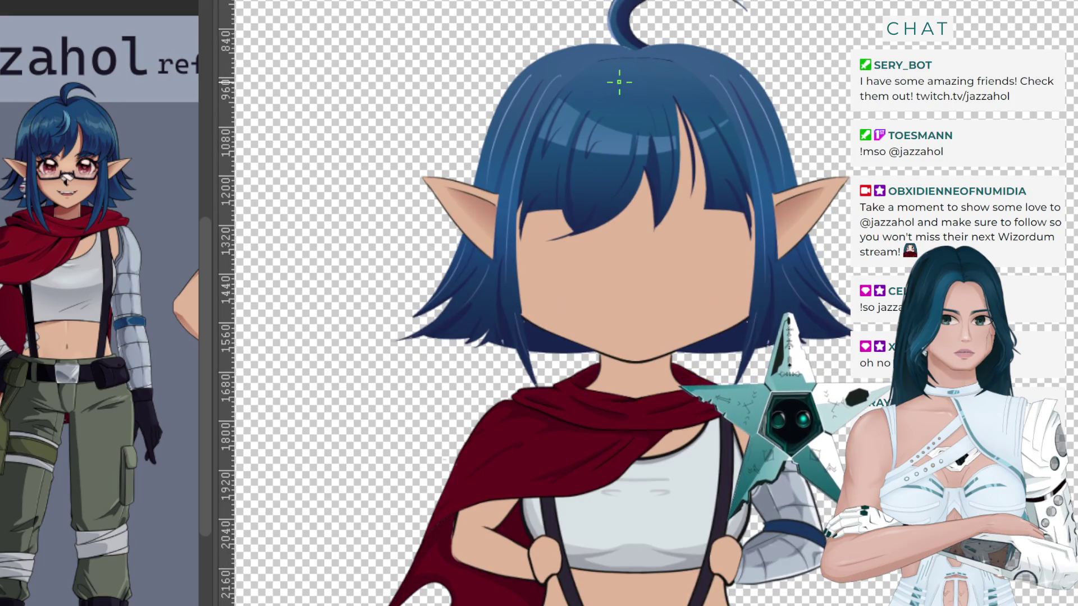
pyautogui.scroll(2, 628, 67)
pyautogui.scroll(1, 630, 54)
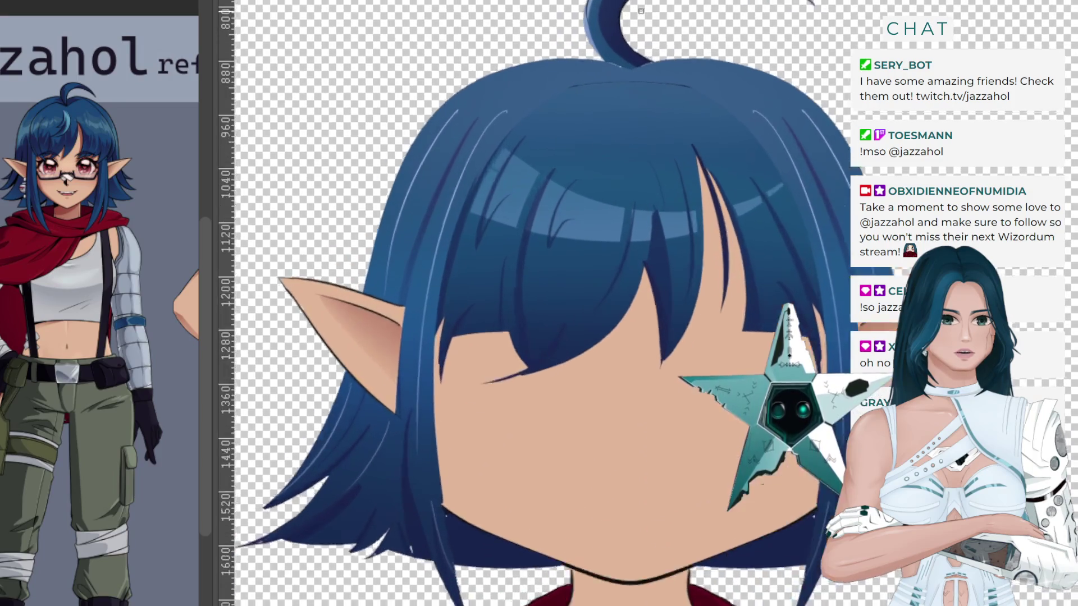
pyautogui.scroll(1, 634, 36)
pyautogui.scroll(2, 637, 17)
pyautogui.scroll(1, 637, 16)
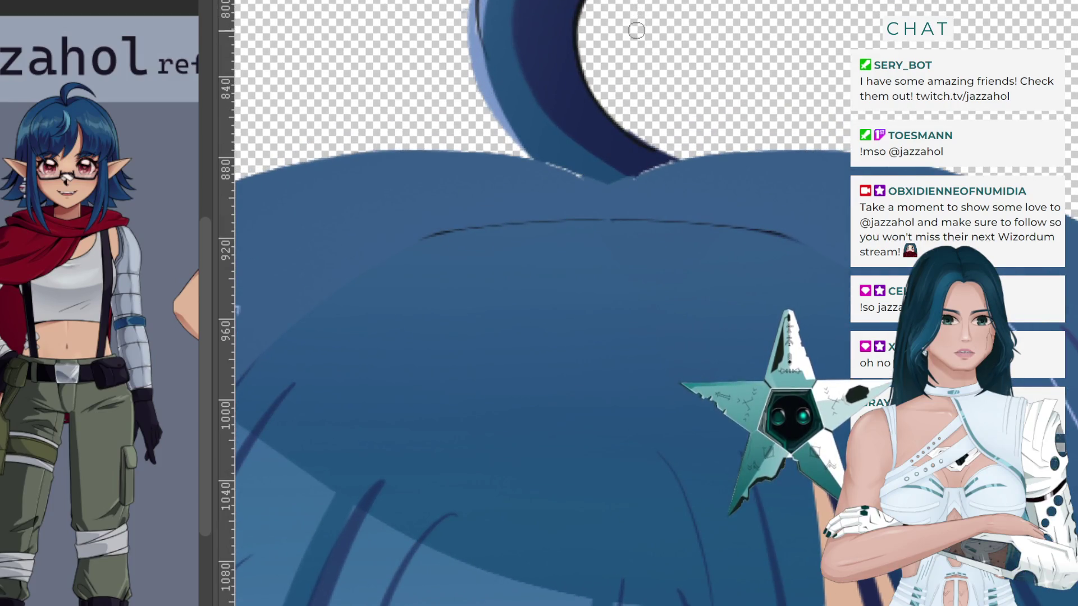
pyautogui.scroll(-1, 712, 180)
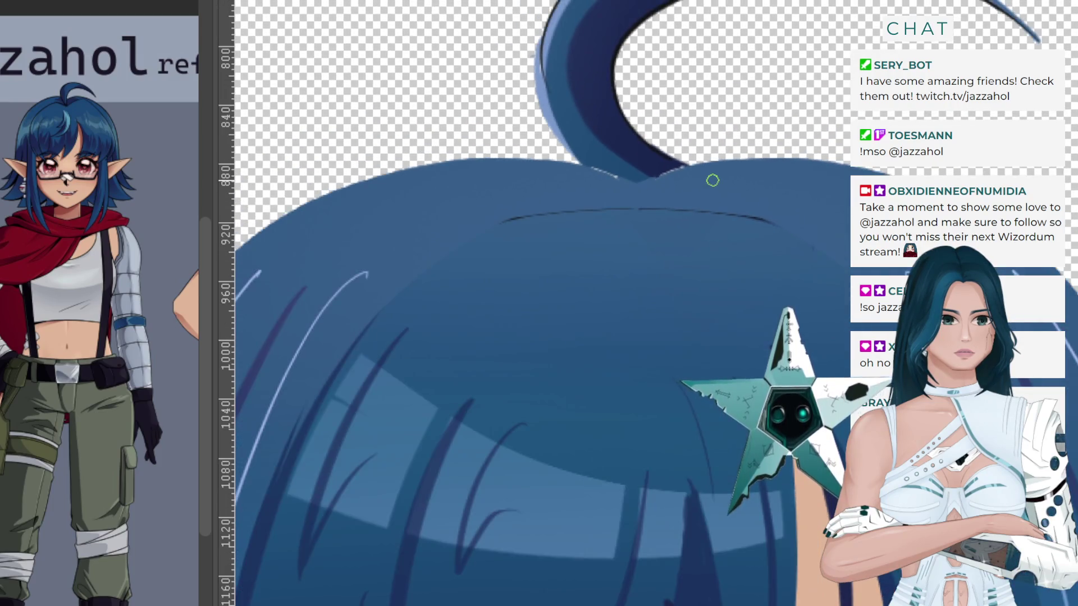
pyautogui.scroll(-1, 713, 180)
pyautogui.scroll(-2, 713, 181)
pyautogui.scroll(-1, 713, 180)
pyautogui.scroll(-1, 712, 180)
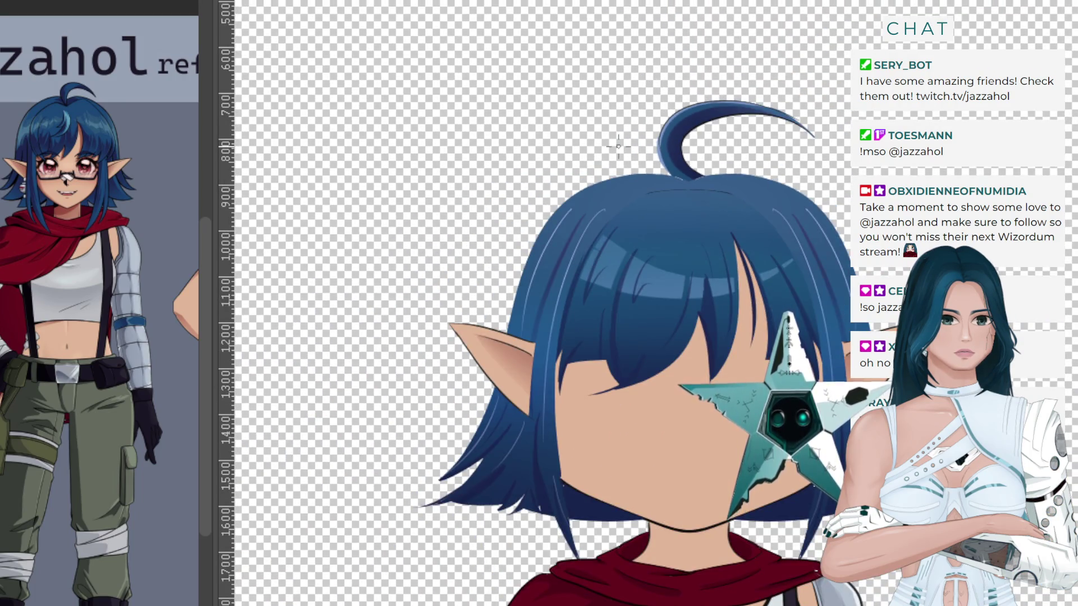
pyautogui.scroll(-1, 618, 146)
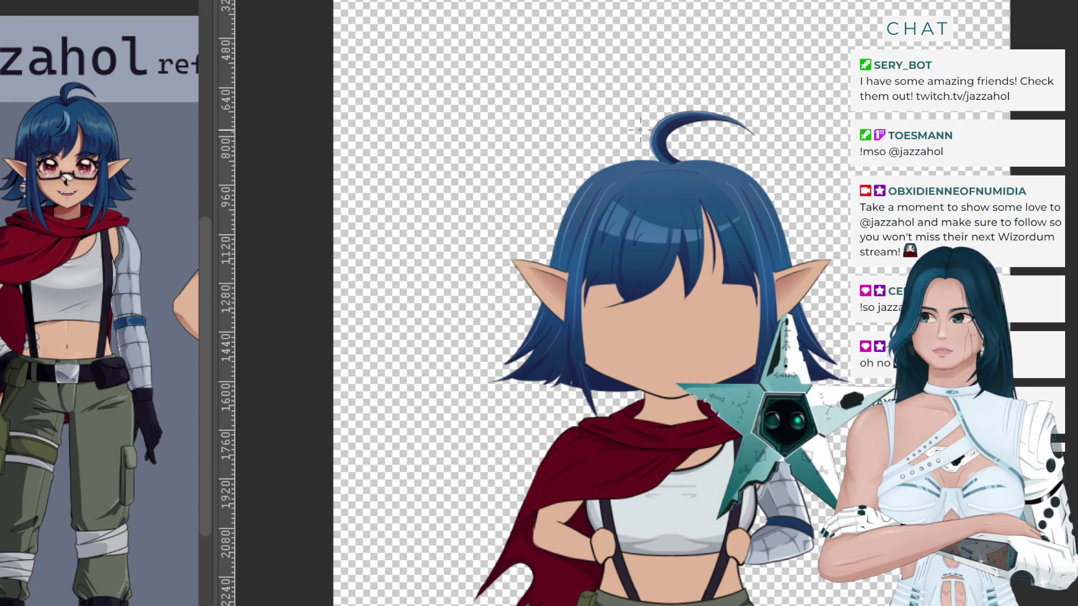
pyautogui.scroll(-1, 639, 129)
pyautogui.scroll(2, 613, 374)
pyautogui.scroll(1, 614, 375)
pyautogui.scroll(-1, 614, 375)
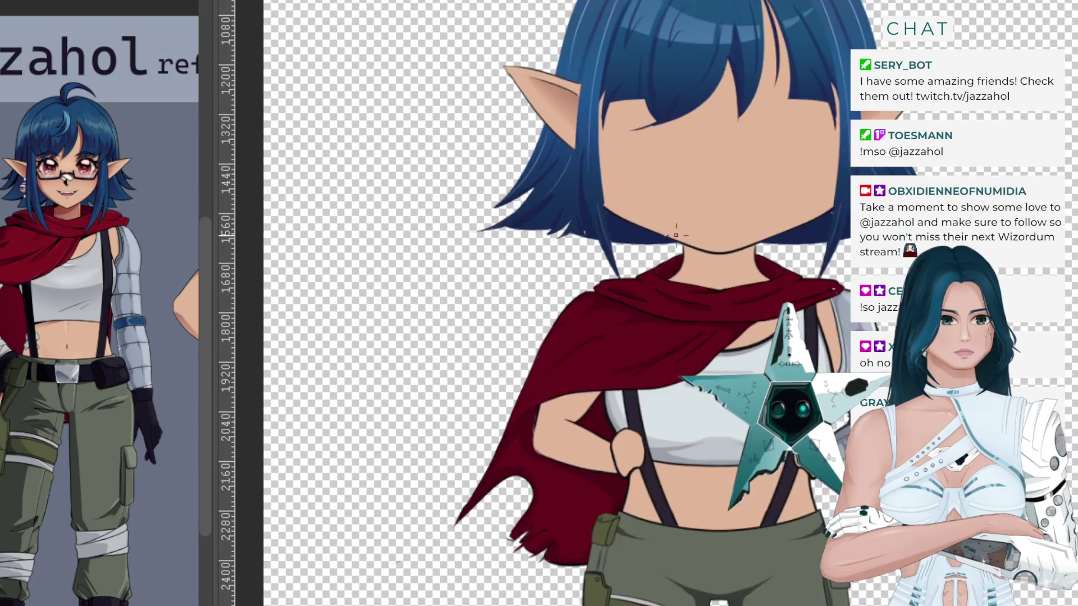
pyautogui.scroll(-2, 614, 374)
pyautogui.scroll(-1, 614, 374)
pyautogui.scroll(2, 614, 375)
pyautogui.scroll(-1, 562, 393)
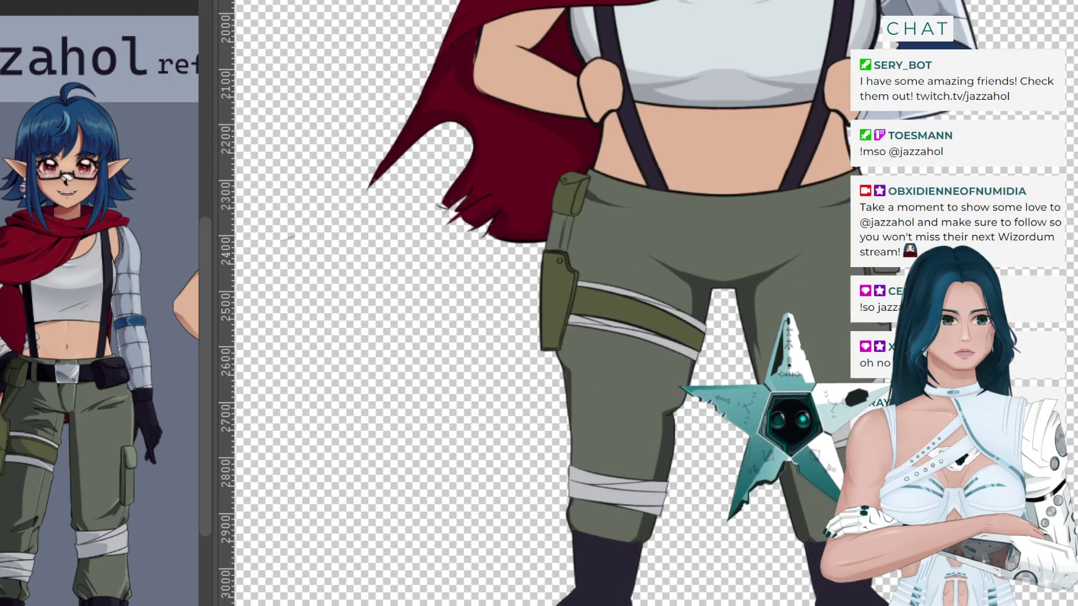
pyautogui.scroll(2, 561, 393)
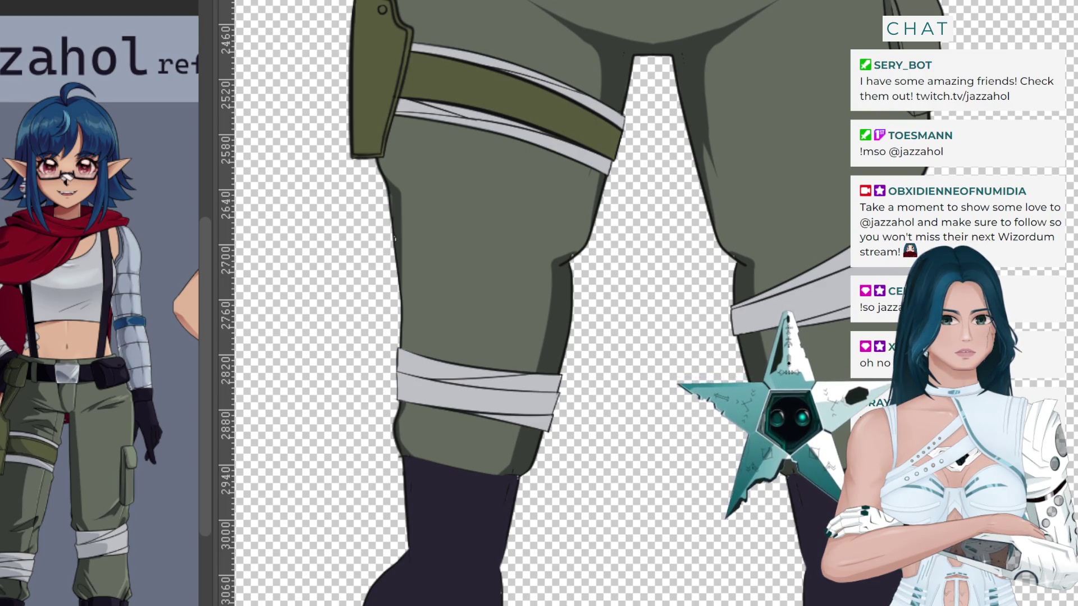
pyautogui.scroll(-1, 628, 526)
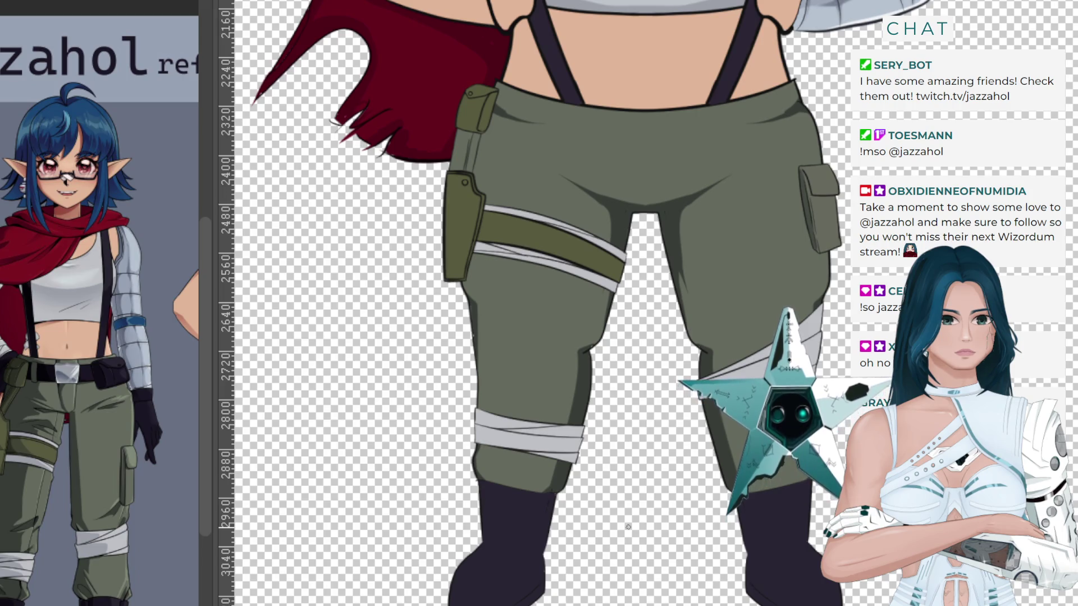
pyautogui.scroll(1, 73, 349)
pyautogui.scroll(1, 73, 350)
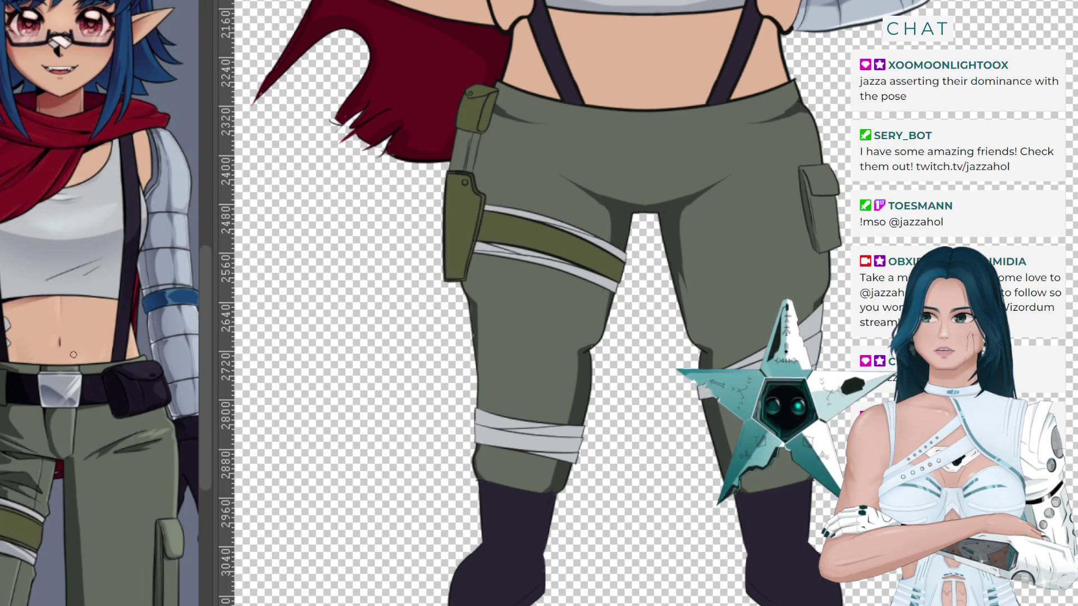
pyautogui.scroll(1, 73, 354)
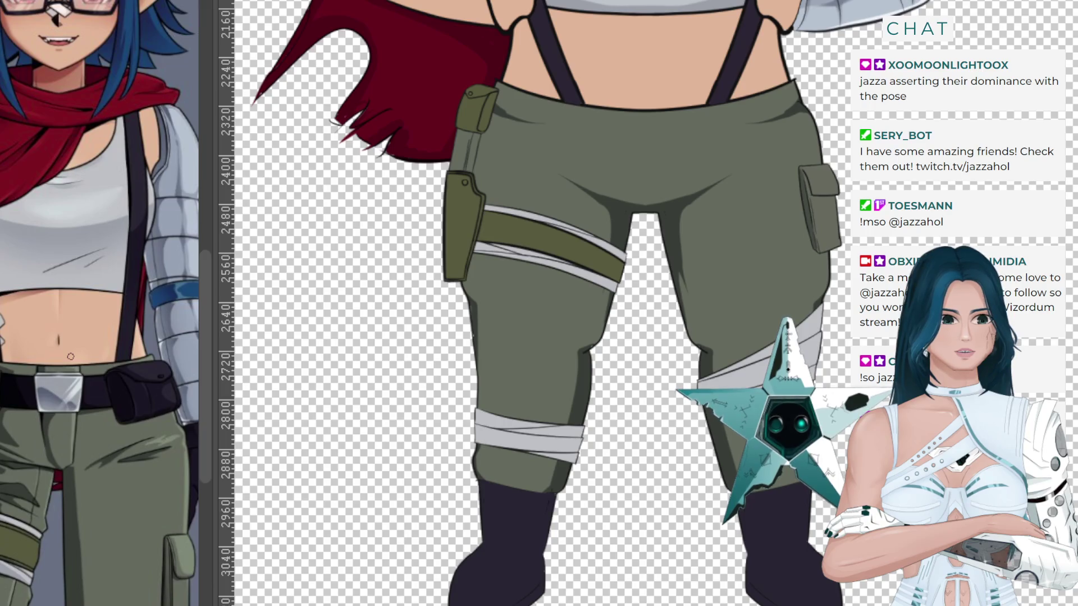
pyautogui.scroll(-1, 70, 356)
pyautogui.scroll(-1, 70, 355)
pyautogui.scroll(-1, 70, 357)
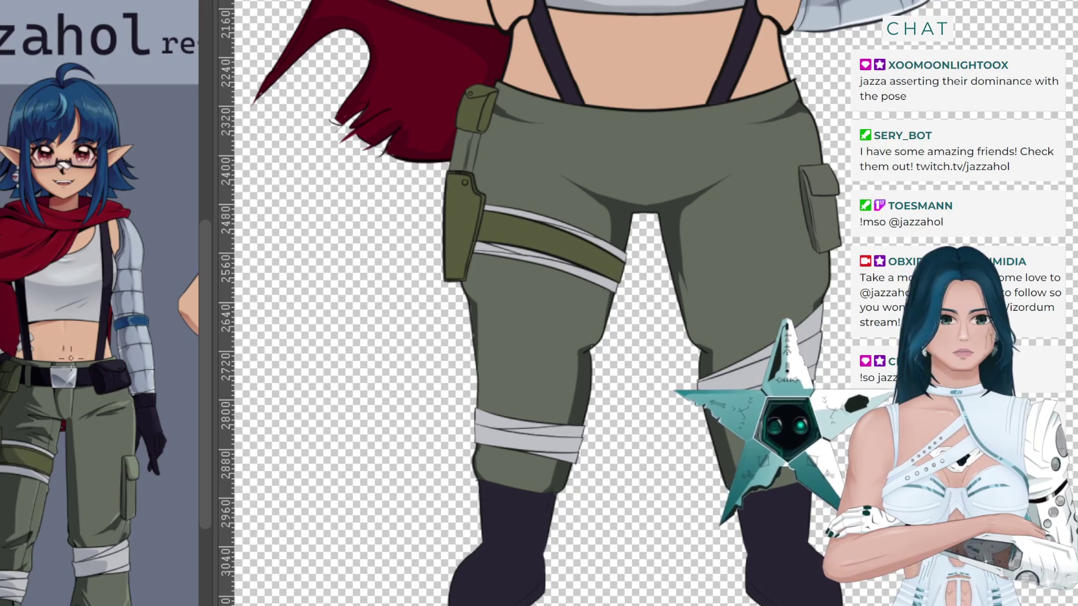
pyautogui.scroll(-1, 37, 314)
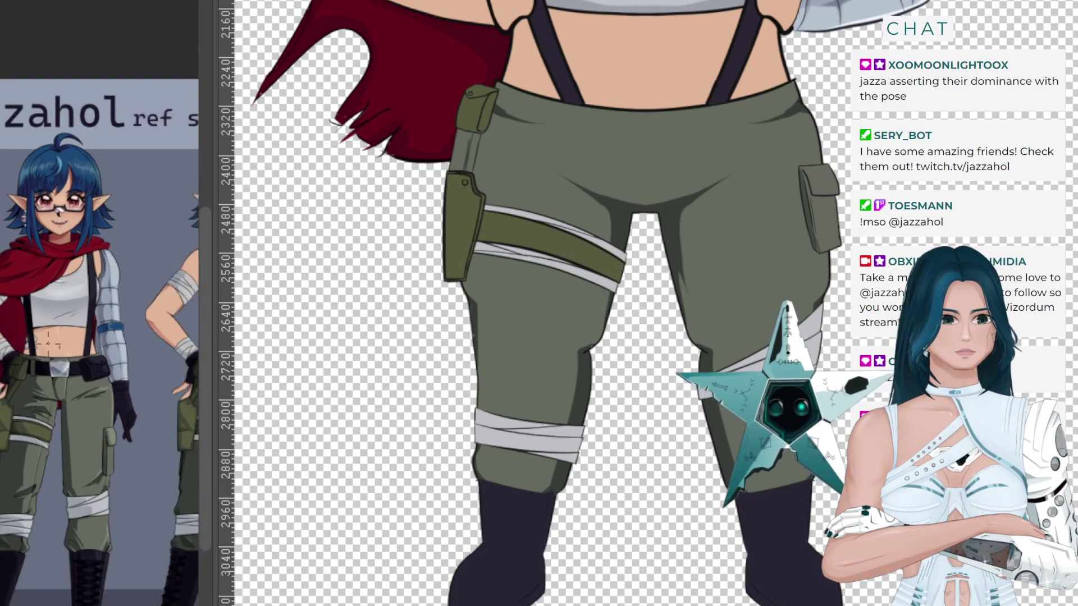
pyautogui.scroll(-1, 37, 303)
pyautogui.scroll(-1, 38, 296)
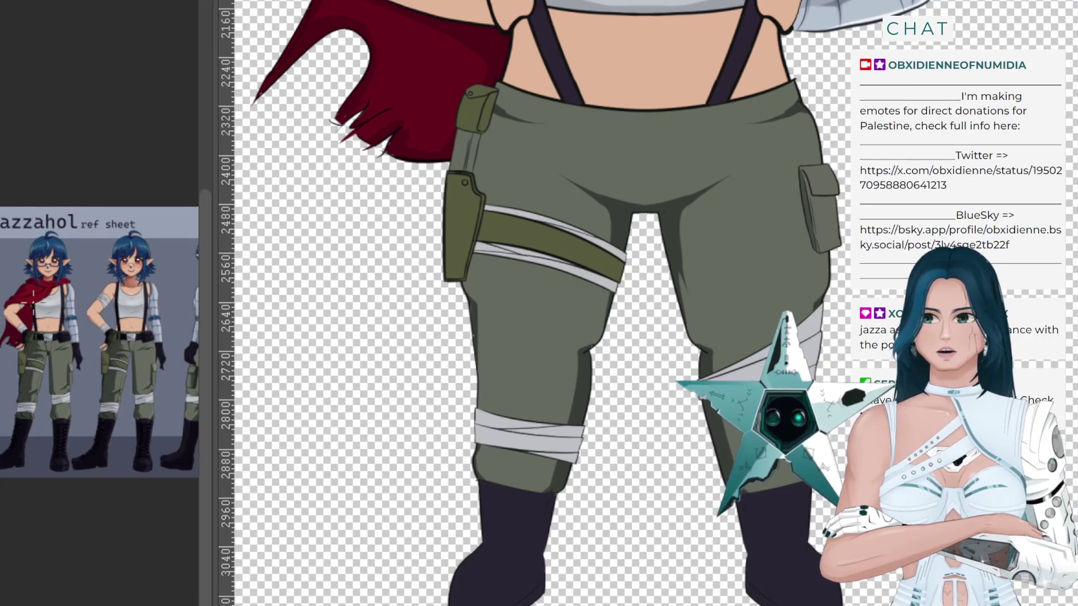
pyautogui.scroll(-1, 38, 297)
pyautogui.scroll(-1, 38, 297)
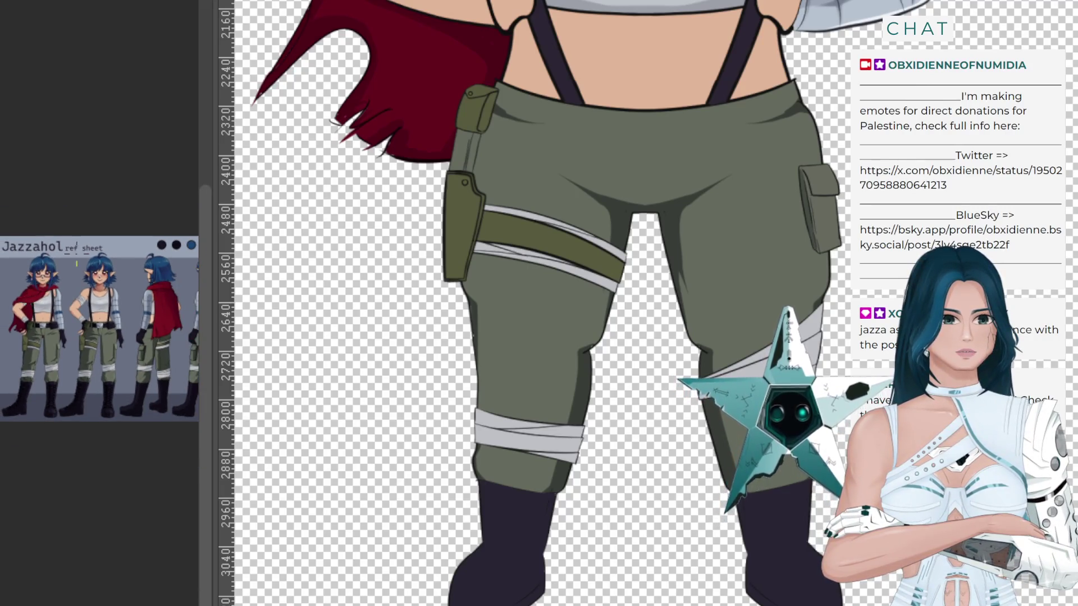
pyautogui.scroll(1, 39, 298)
pyautogui.scroll(1, 40, 298)
pyautogui.scroll(1, 39, 297)
pyautogui.scroll(2, 40, 298)
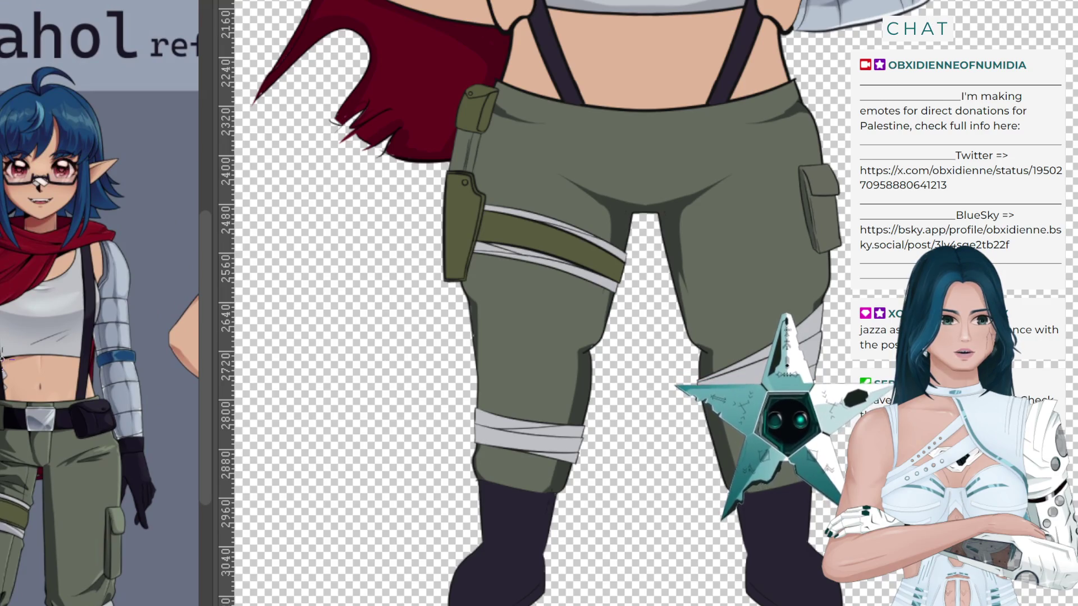
pyautogui.scroll(-4, 2, 357)
pyautogui.scroll(-1, 3, 356)
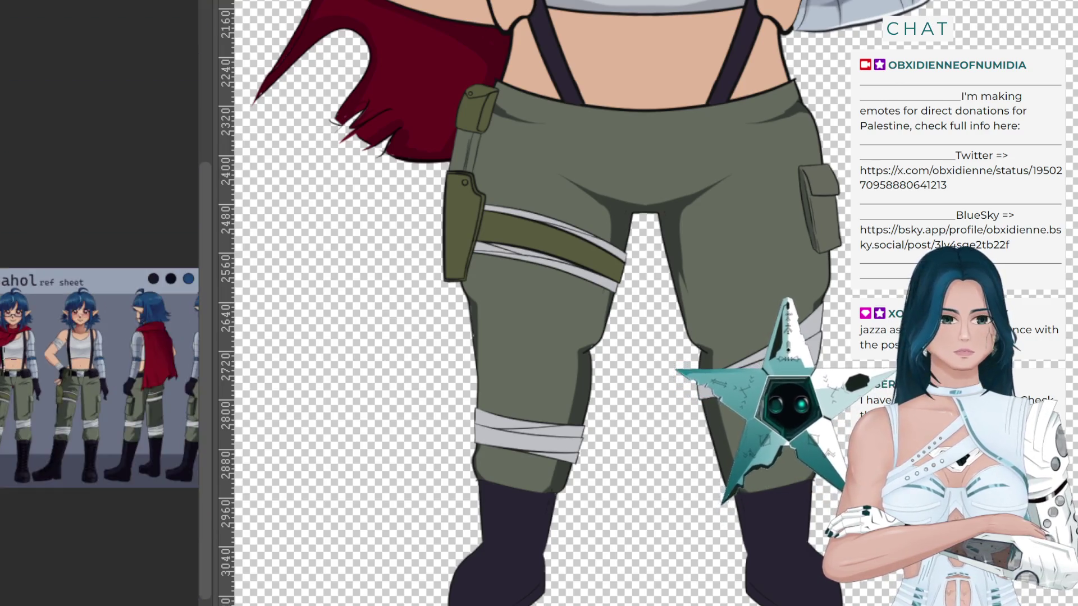
pyautogui.scroll(1, 3, 357)
pyautogui.scroll(2, 2, 357)
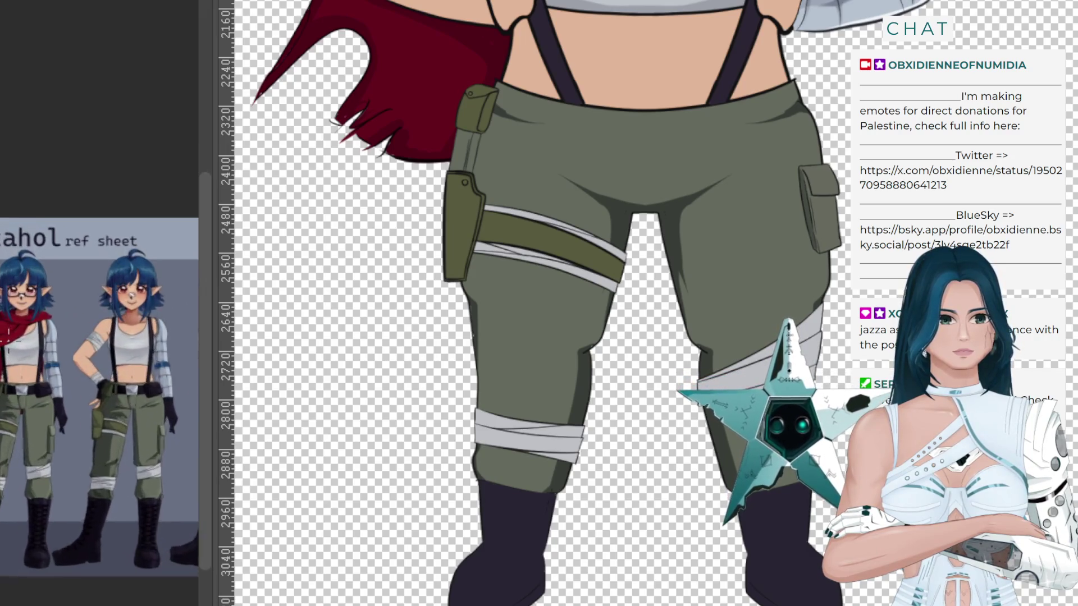
pyautogui.scroll(1, 8, 334)
pyautogui.scroll(2, 95, 388)
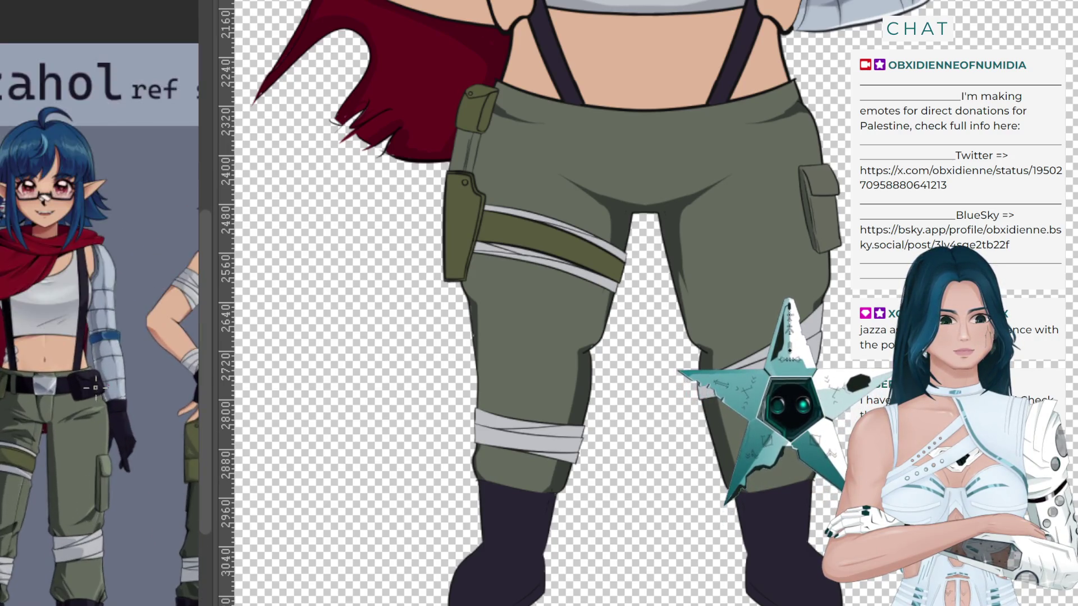
pyautogui.scroll(-2, 96, 388)
pyautogui.scroll(2, 26, 423)
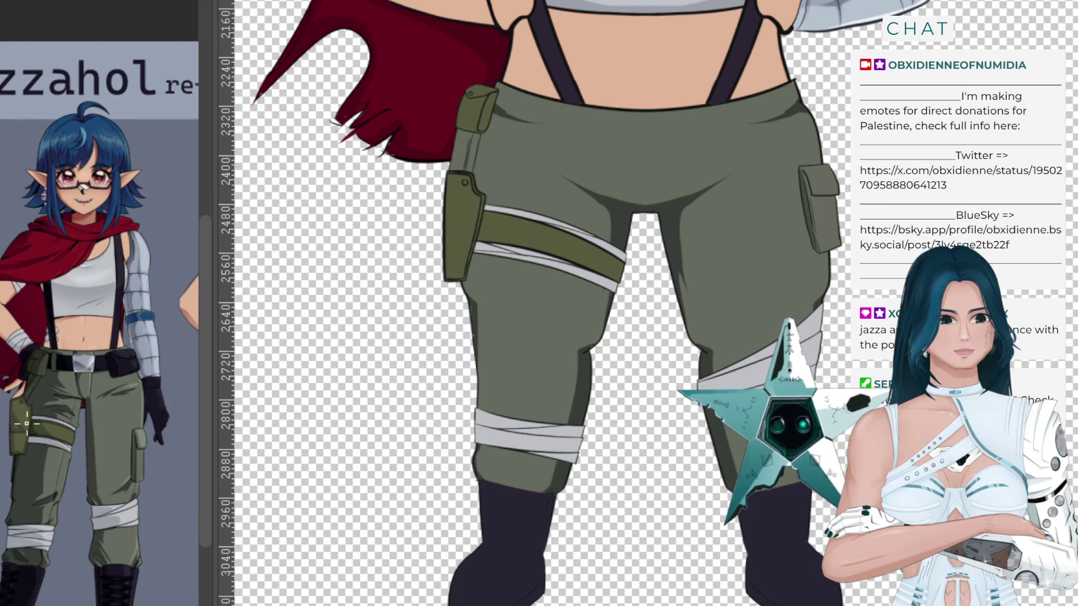
pyautogui.scroll(1, 26, 423)
pyautogui.scroll(-1, 26, 424)
pyautogui.scroll(2, 26, 423)
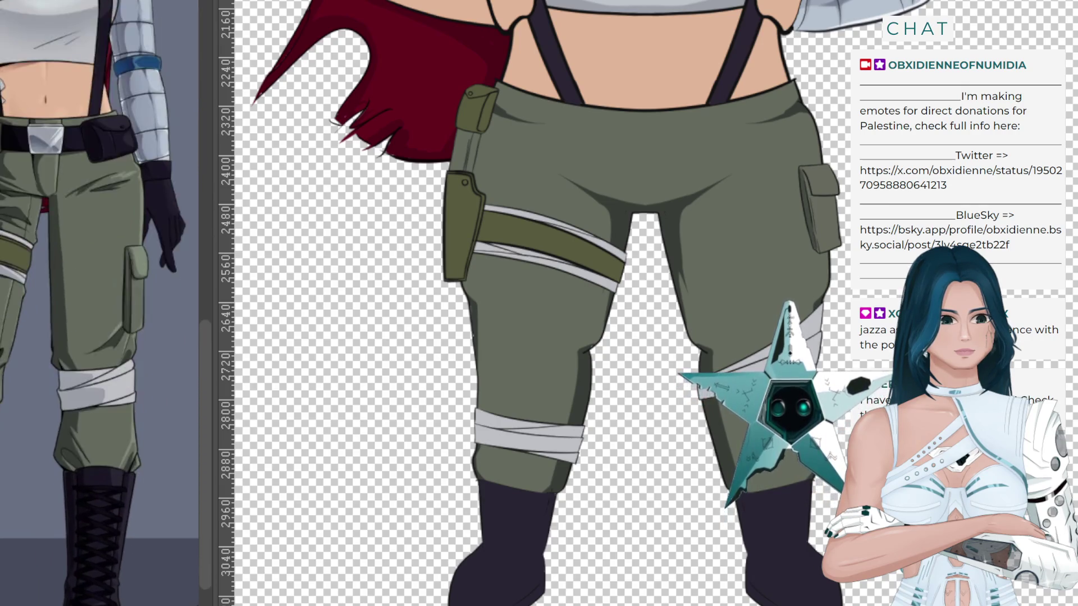
pyautogui.scroll(-2, 10, 174)
pyautogui.scroll(2, 11, 174)
pyautogui.scroll(1, 11, 175)
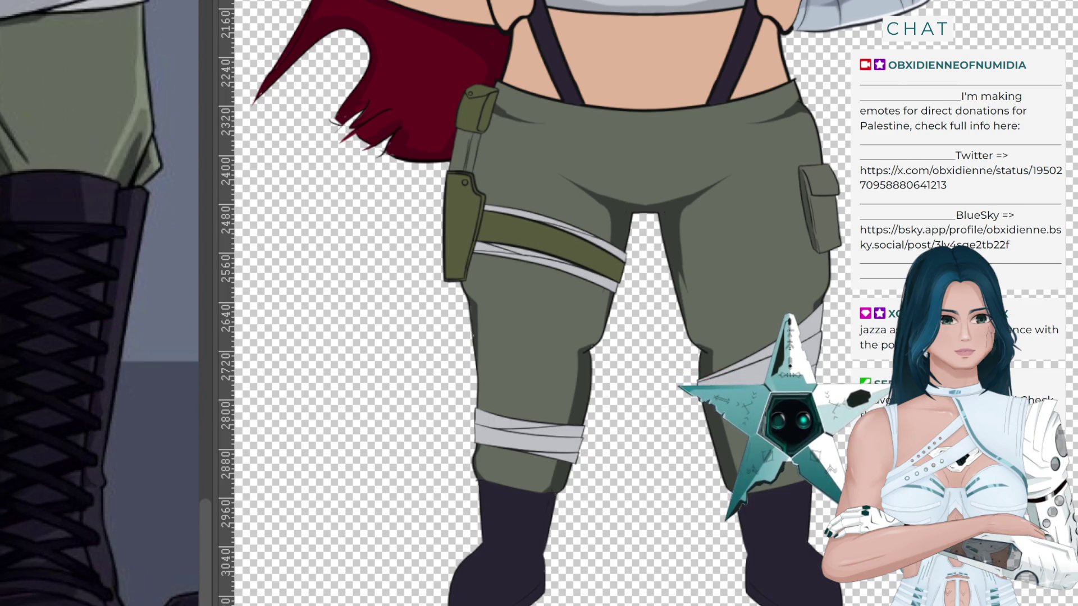
pyautogui.scroll(2, 772, 561)
pyautogui.scroll(1, 772, 561)
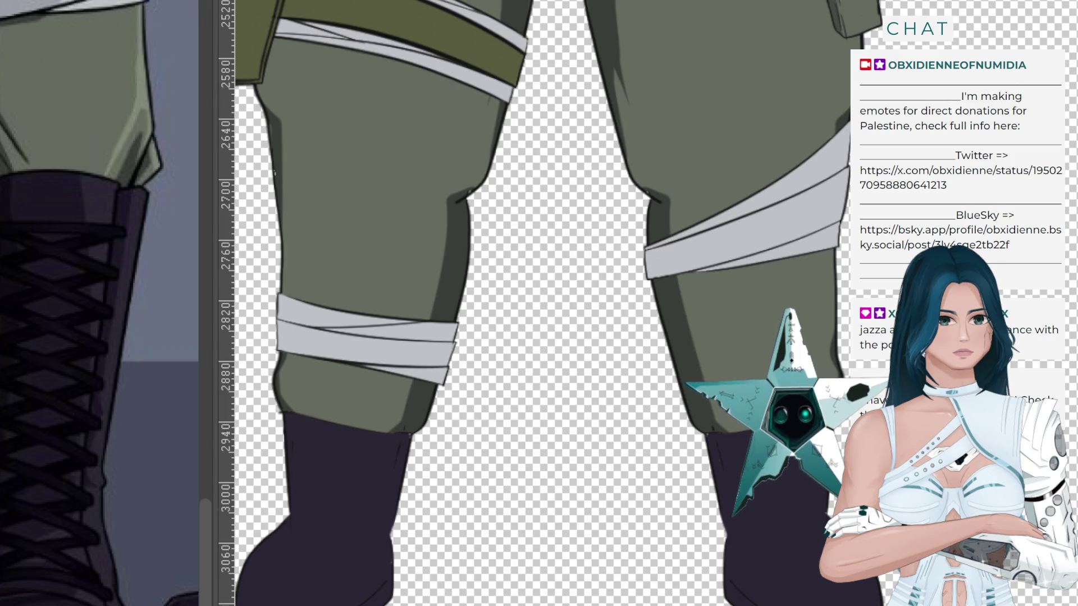
pyautogui.scroll(-2, 772, 561)
pyautogui.scroll(-1, 772, 561)
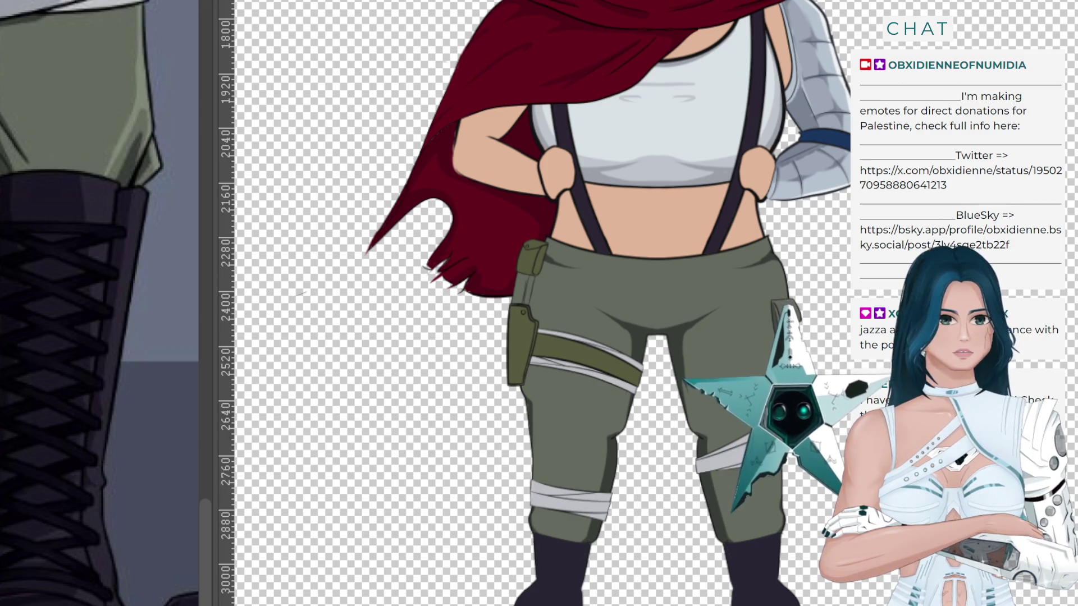
pyautogui.scroll(-1, 769, 591)
pyautogui.scroll(-1, 769, 591)
pyautogui.scroll(-1, 769, 591)
pyautogui.scroll(-1, 769, 591)
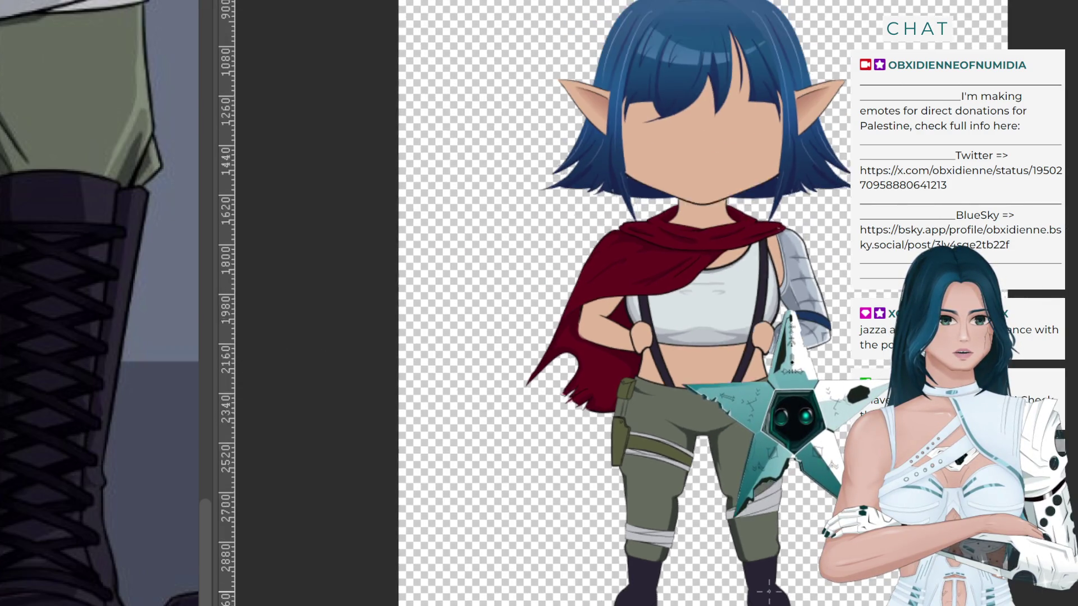
pyautogui.scroll(-1, 769, 590)
pyautogui.scroll(2, 769, 590)
pyautogui.scroll(1, 769, 591)
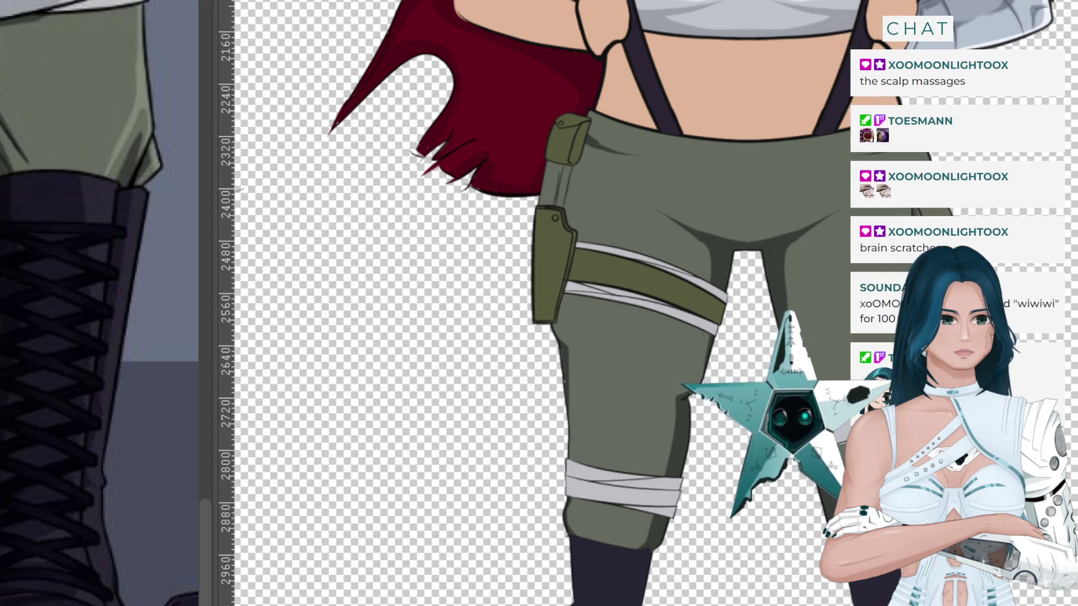
# Put the current layer into Free Transform with Ctrl+T, viewing the cape and chest.
pyautogui.hotkey('ctrl', 't')
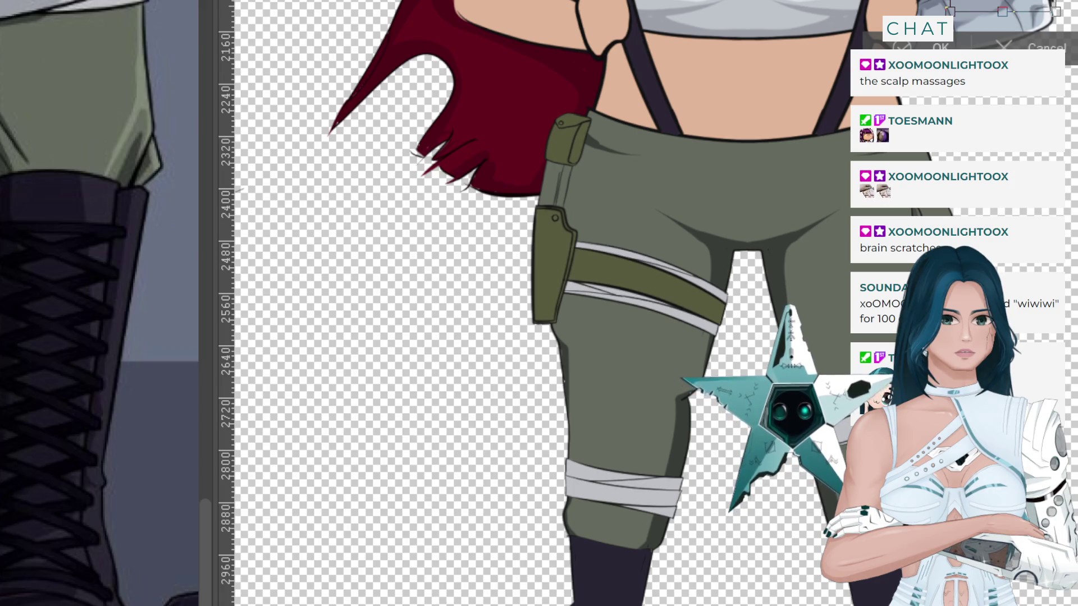
pyautogui.scroll(5, 539, 304)
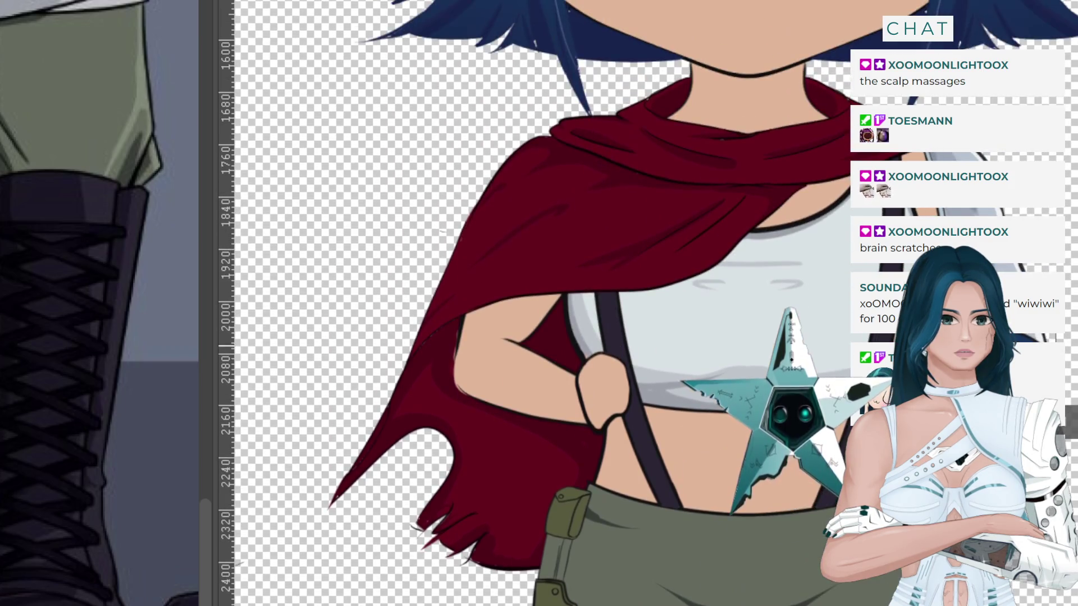
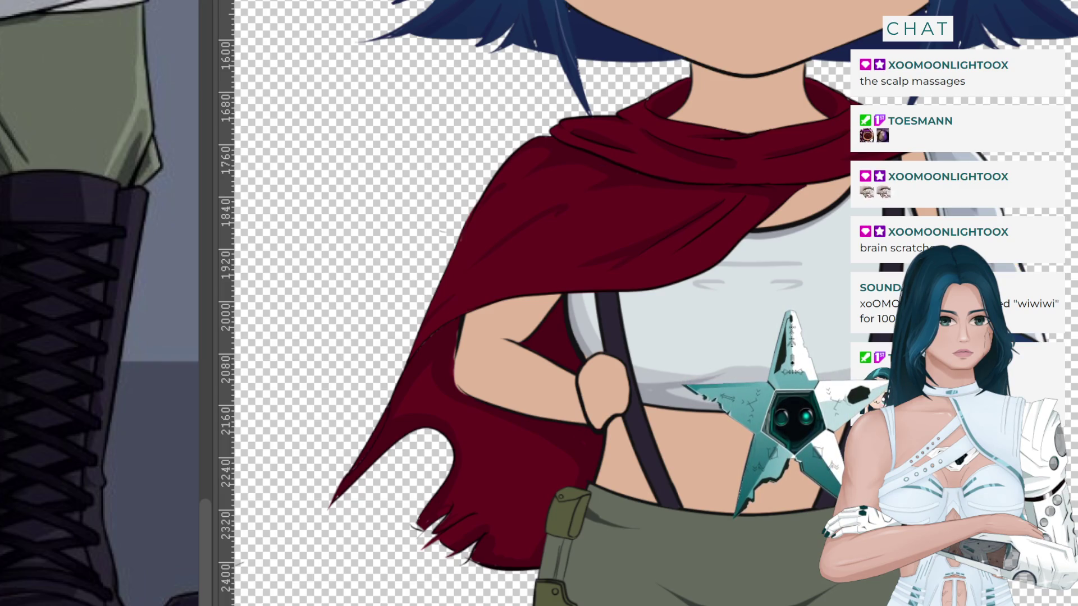
# Zoom in on the red cape and enlarge the brush for deeper red fold shading.
pyautogui.scroll(-2, 707, 309)
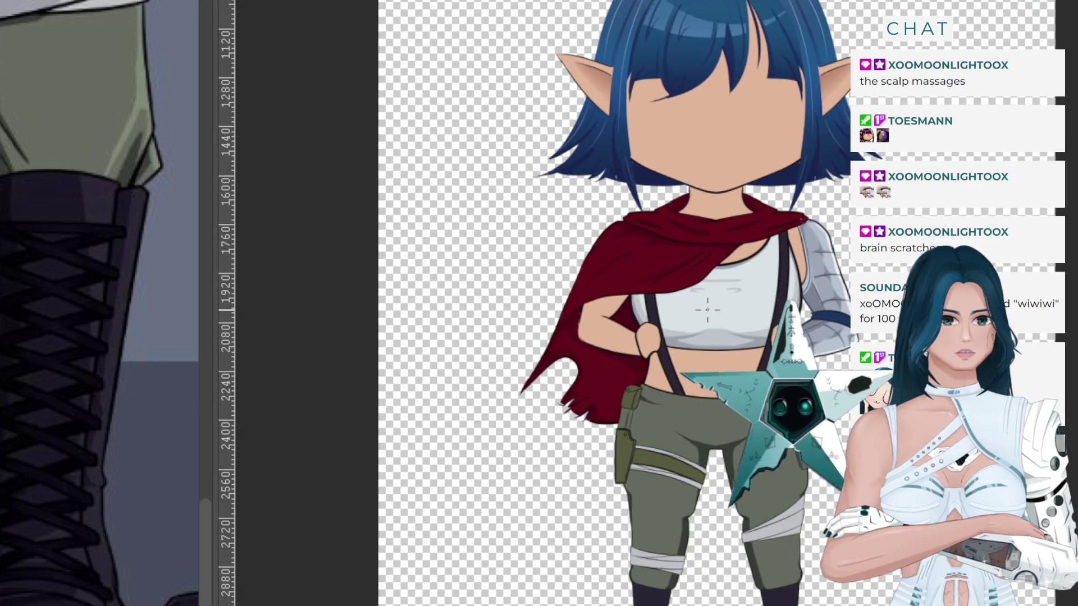
pyautogui.scroll(1, 707, 309)
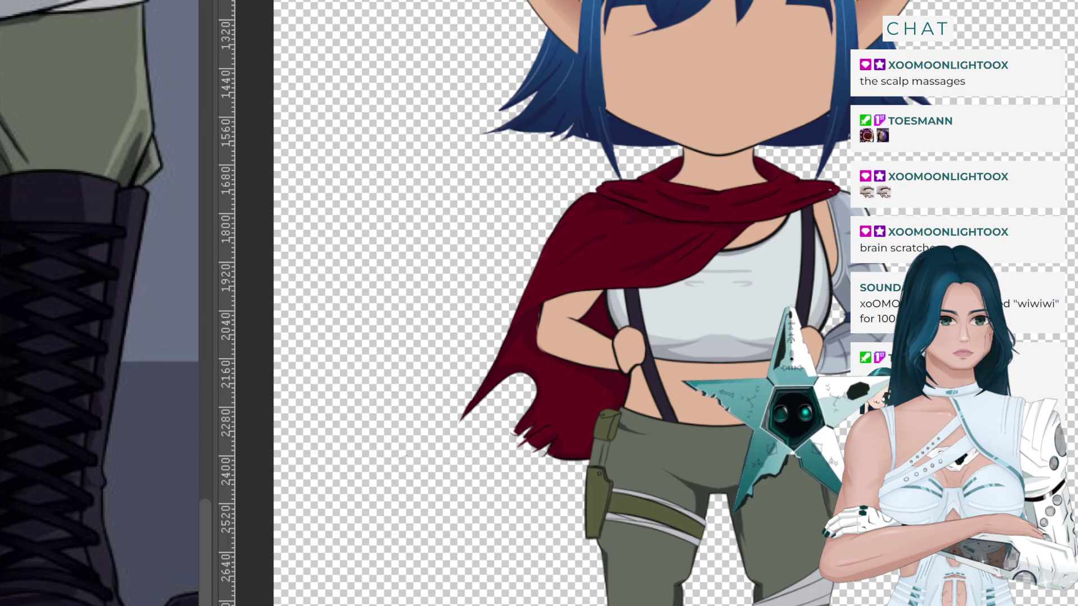
pyautogui.scroll(-3, 561, 303)
pyautogui.scroll(4, 561, 393)
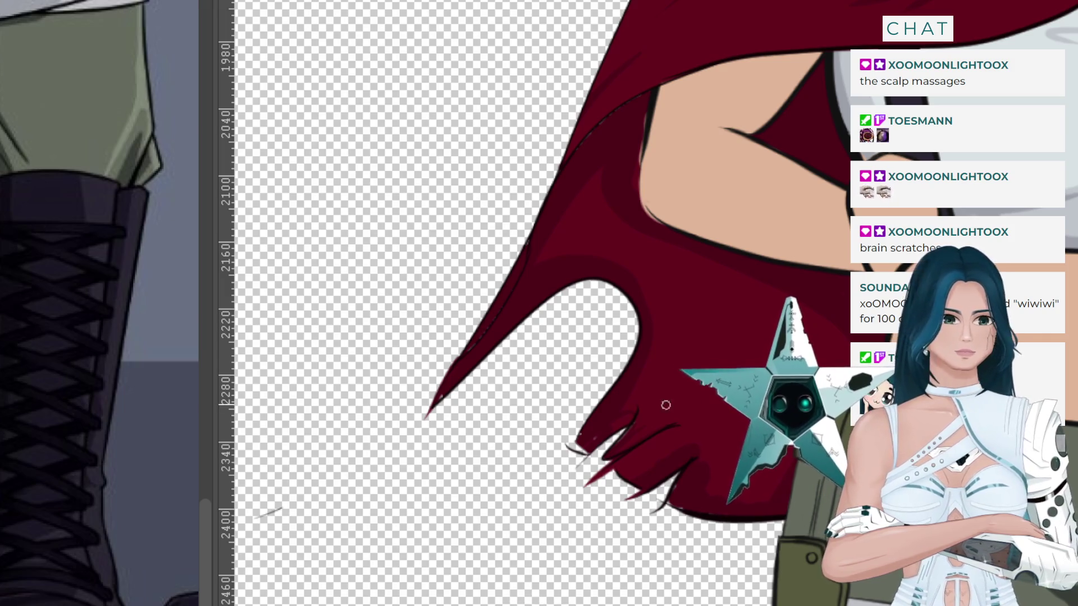
pyautogui.press(']')
pyautogui.press(']')
pyautogui.press(']')
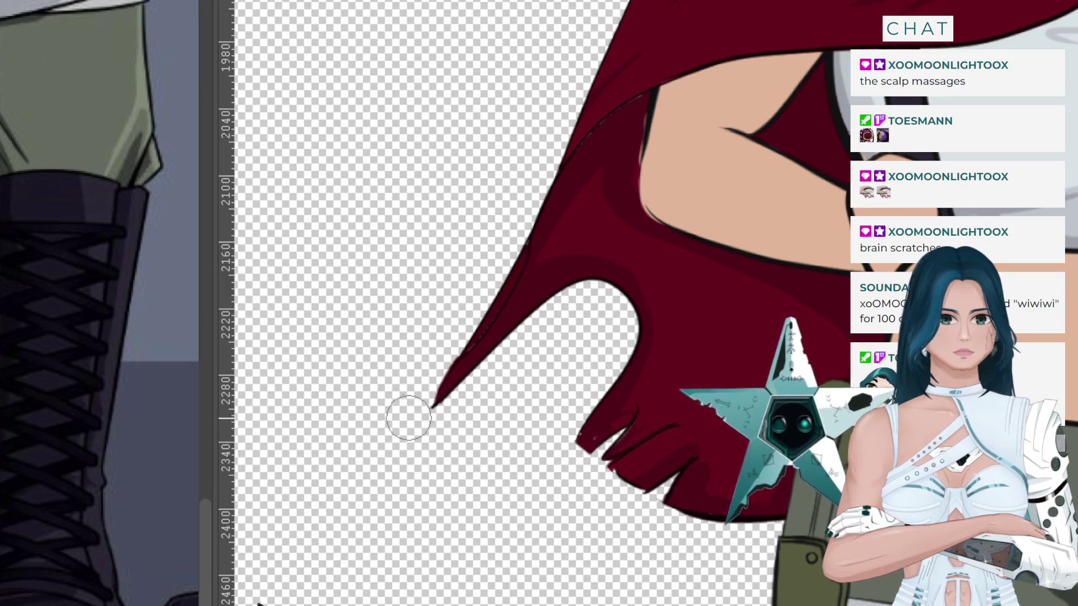
pyautogui.scroll(-3, 411, 430)
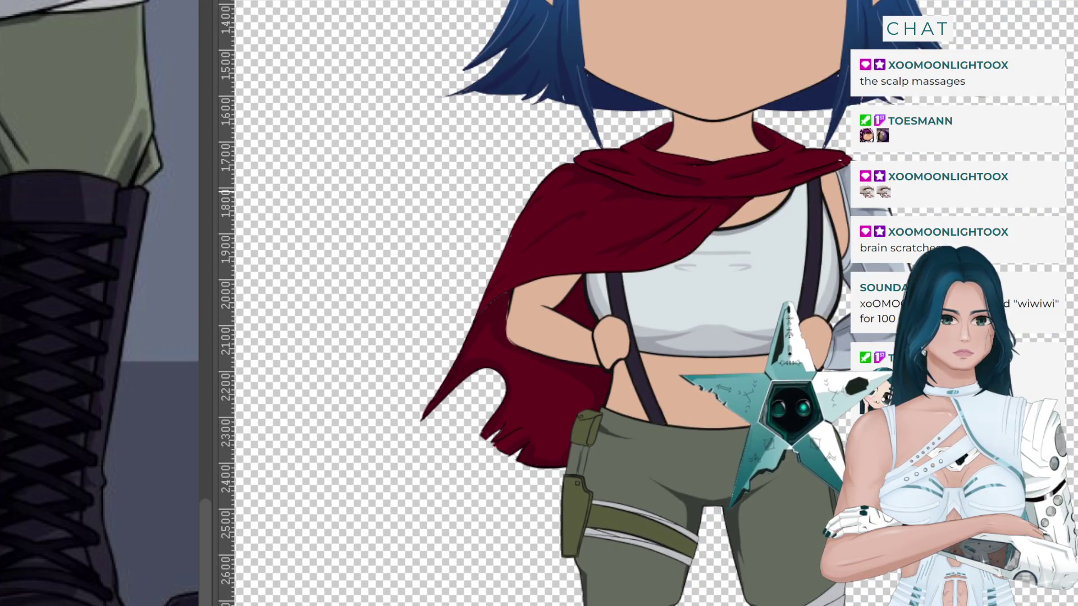
pyautogui.scroll(2, 830, 107)
pyautogui.scroll(2, 829, 107)
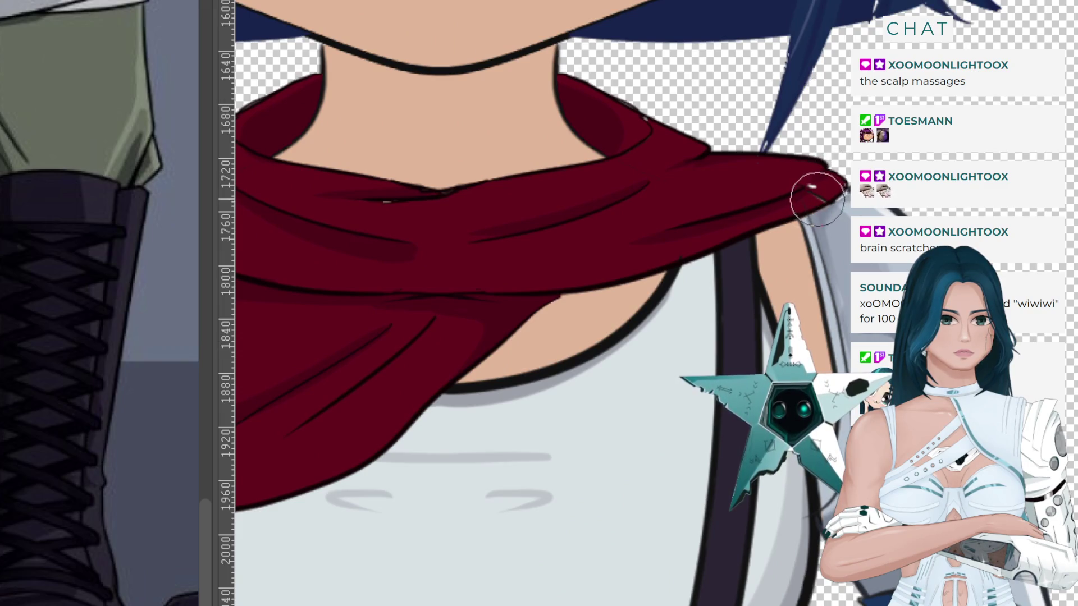
pyautogui.scroll(-5, 808, 180)
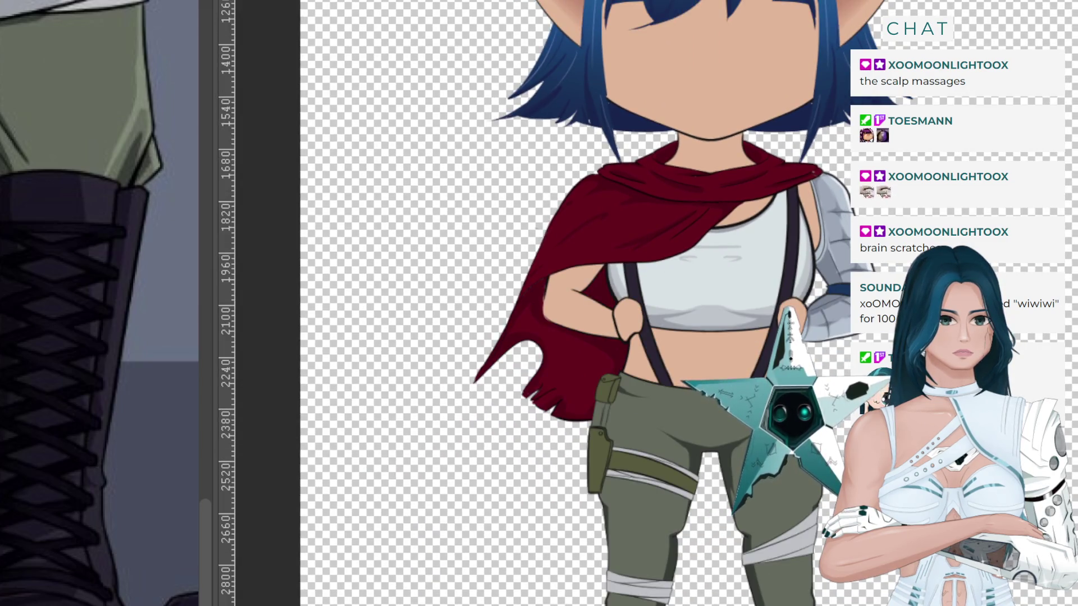
pyautogui.press('Delete')
pyautogui.hotkey('ctrl', 'z')
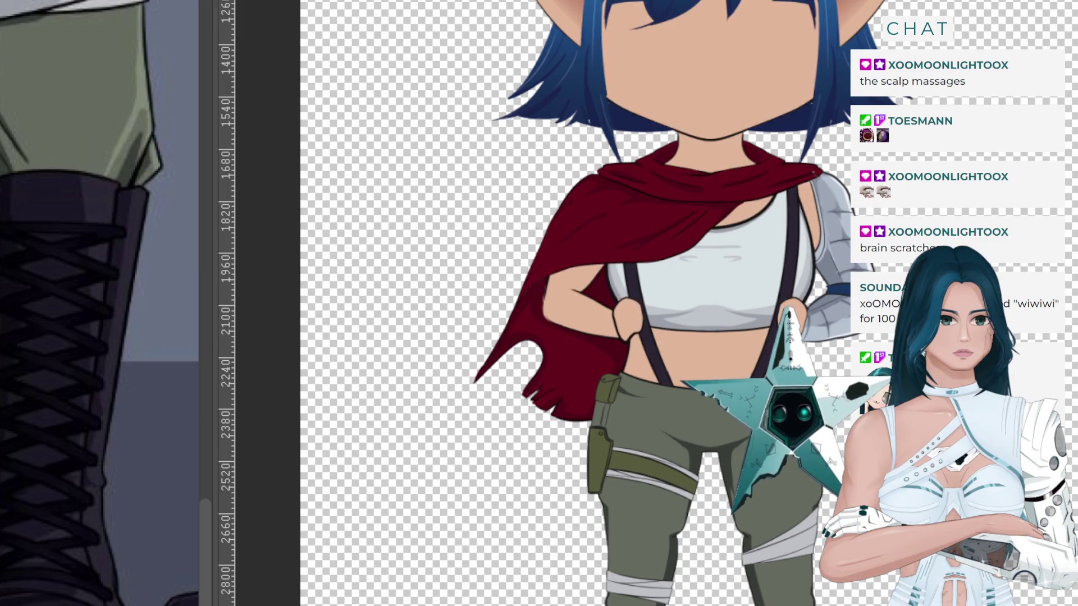
pyautogui.scroll(5, 643, 325)
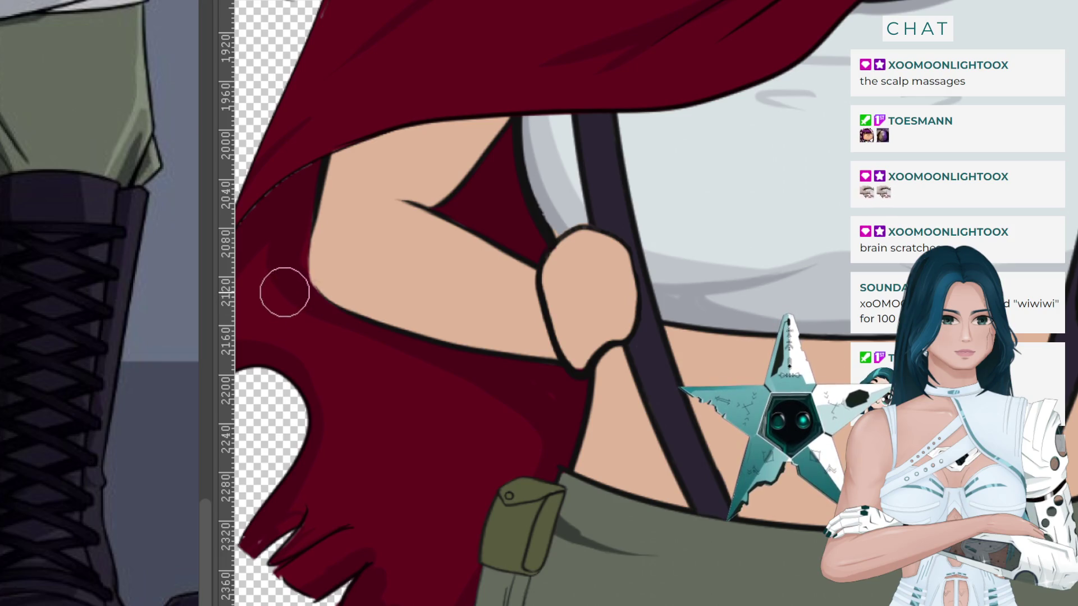
pyautogui.scroll(-1, 298, 293)
pyautogui.scroll(-1, 298, 294)
pyautogui.scroll(-1, 298, 294)
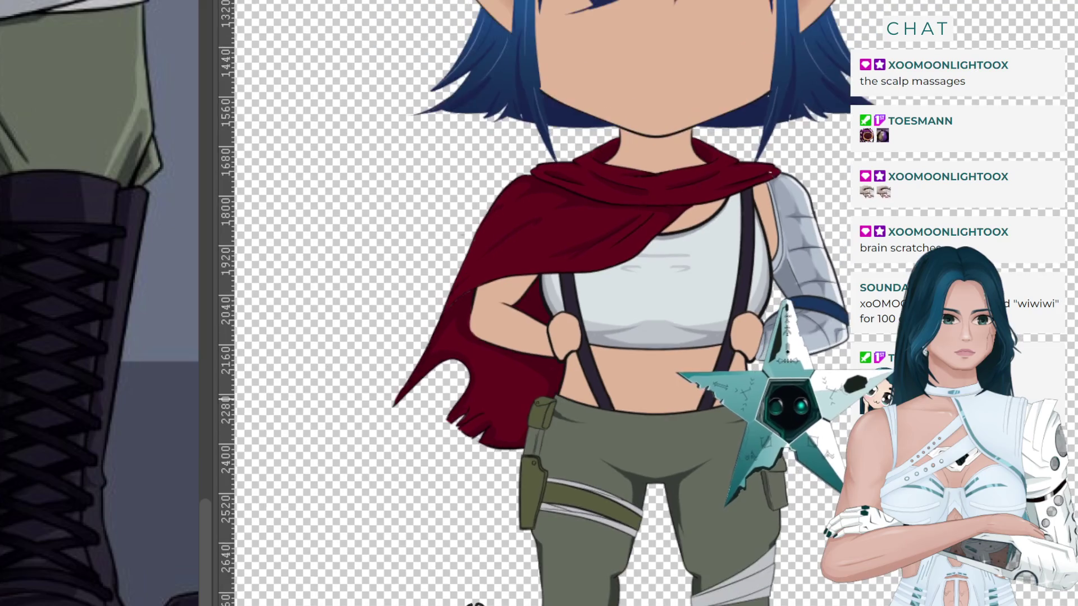
pyautogui.scroll(-2, 298, 294)
pyautogui.scroll(-1, 729, 399)
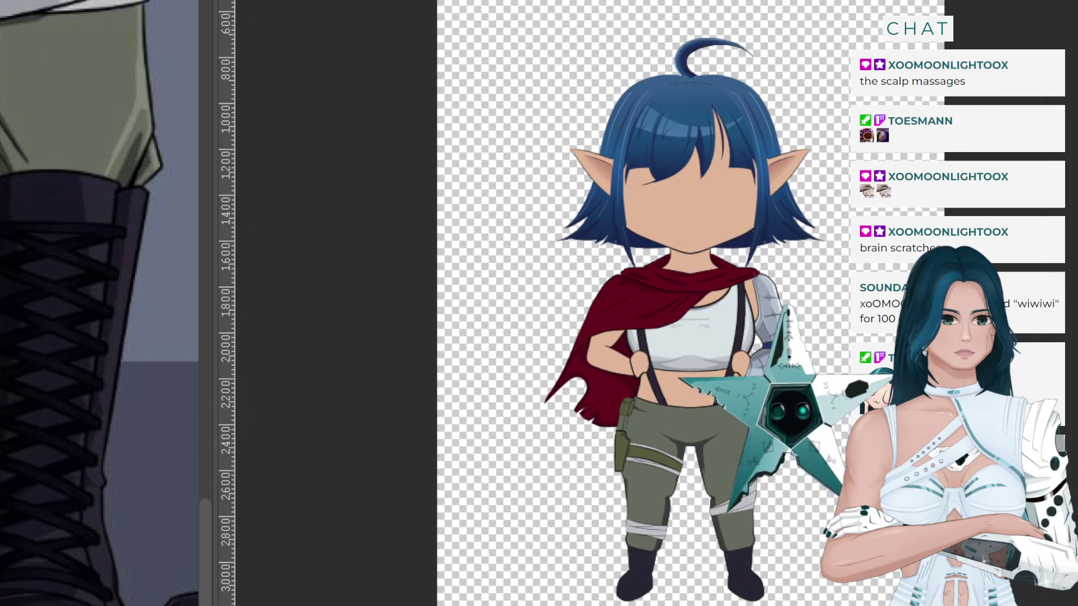
pyautogui.scroll(2, 752, 562)
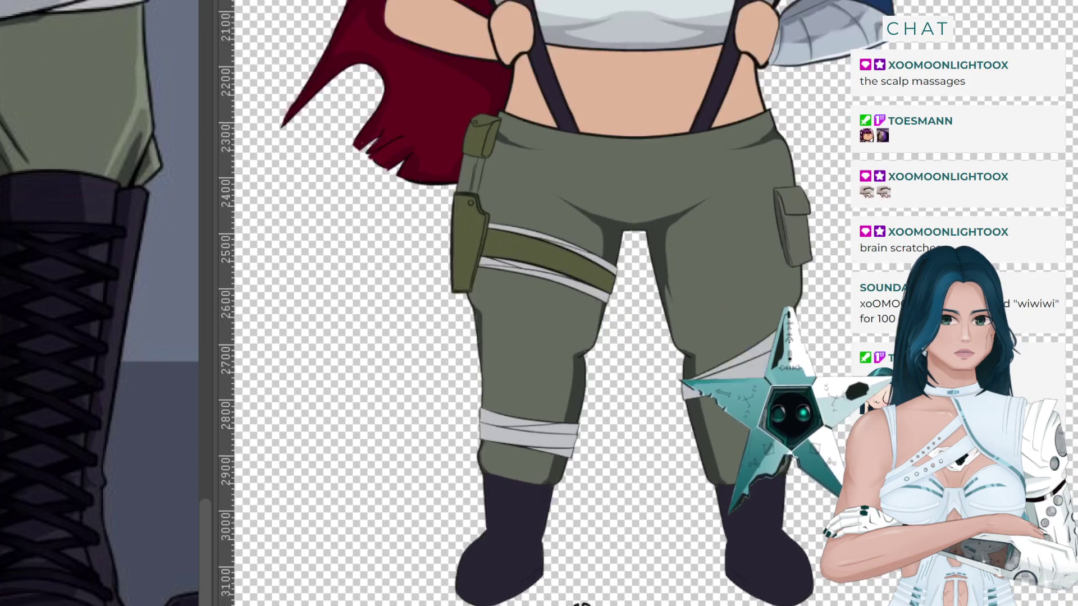
pyautogui.scroll(1, 756, 566)
pyautogui.scroll(-3, 741, 518)
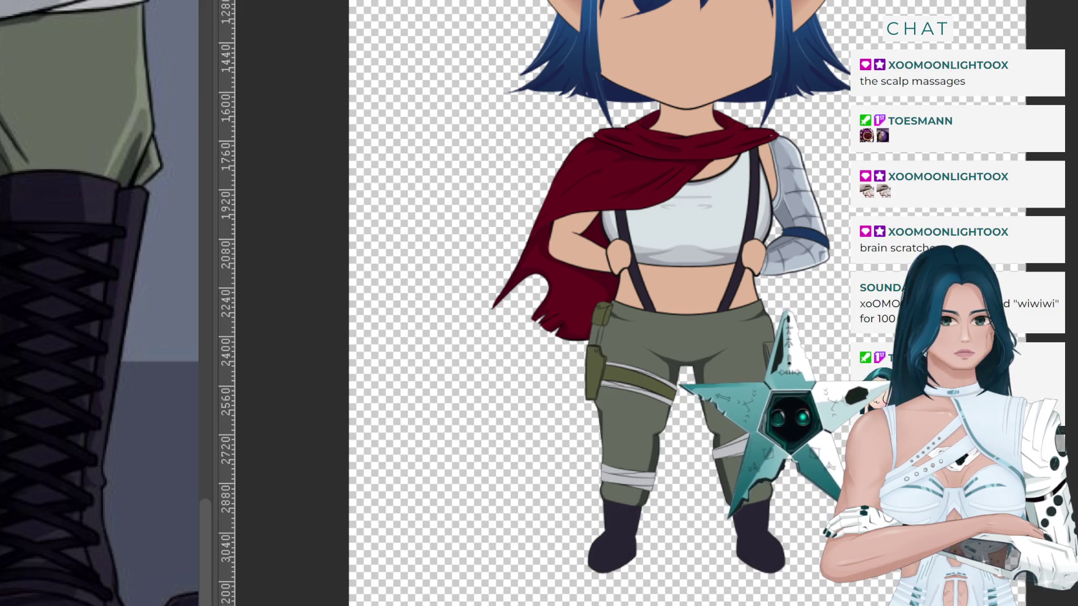
pyautogui.scroll(-1, 756, 543)
pyautogui.scroll(2, 757, 543)
pyautogui.scroll(2, 756, 543)
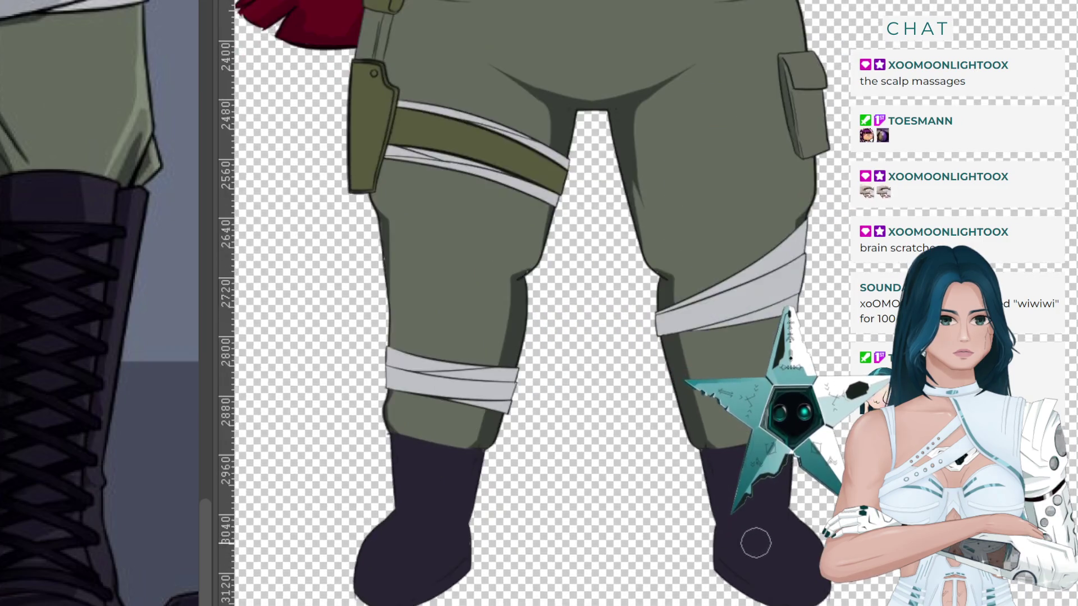
pyautogui.scroll(2, 756, 543)
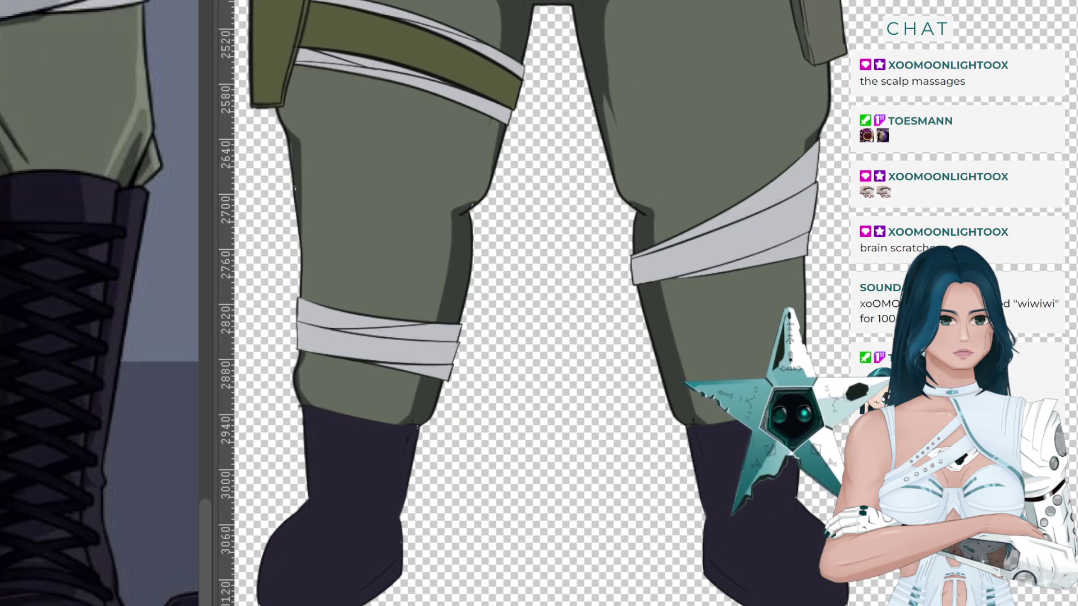
pyautogui.moveTo(92, 241)
pyautogui.mouseDown()
pyautogui.moveTo(96, 584)
pyautogui.moveTo(84, 558)
pyautogui.mouseUp()
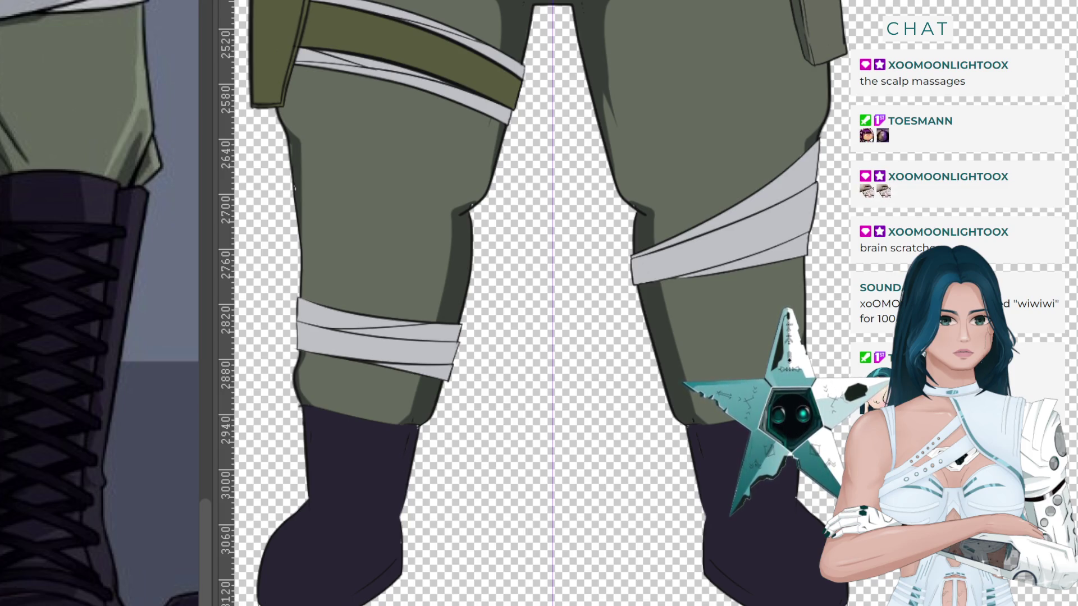
# Zoom out and rotate the canvas so the legs lie sideways over the boots.
pyautogui.scroll(-5, 746, 565)
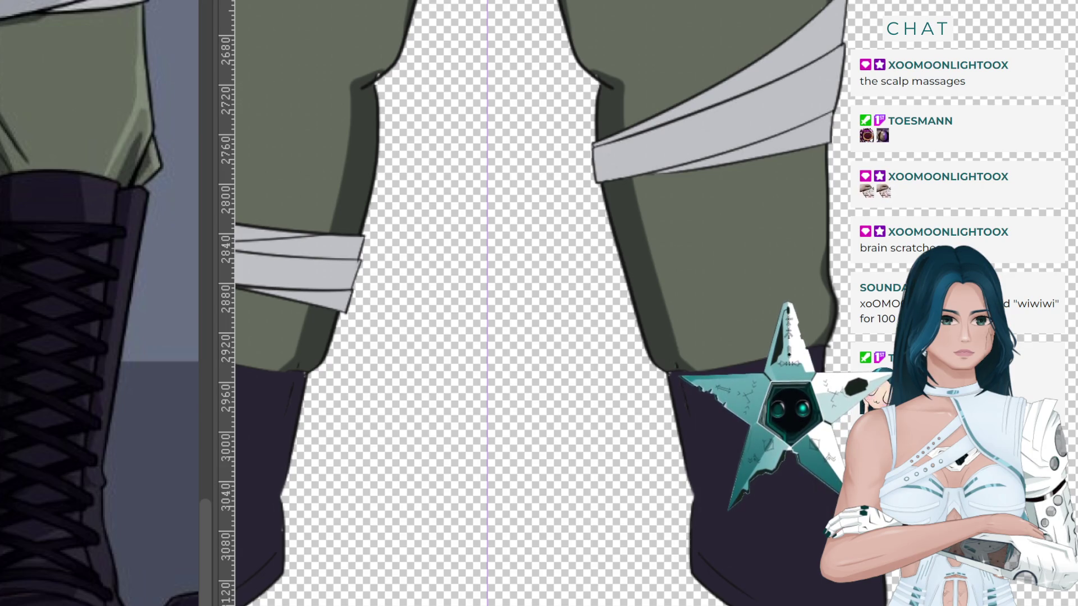
pyautogui.moveTo(903, 335); pyautogui.dragTo(568, 552)
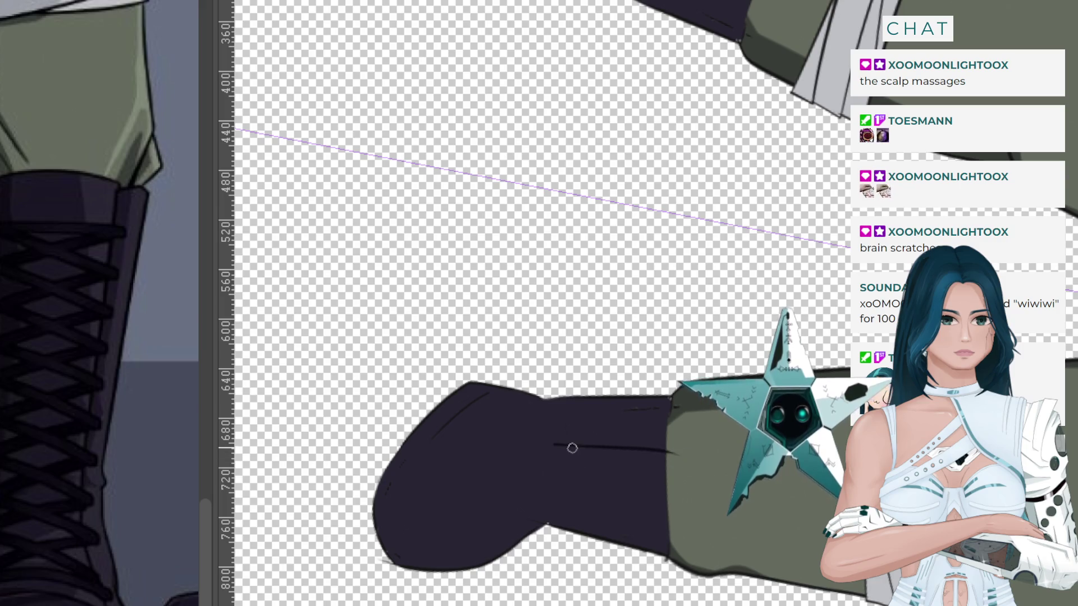
# Draw a long crease line across the boot's ankle, redrawing it until it sits right.
pyautogui.hotkey('ctrl', 'z')
pyautogui.moveTo(549, 444); pyautogui.dragTo(609, 445)
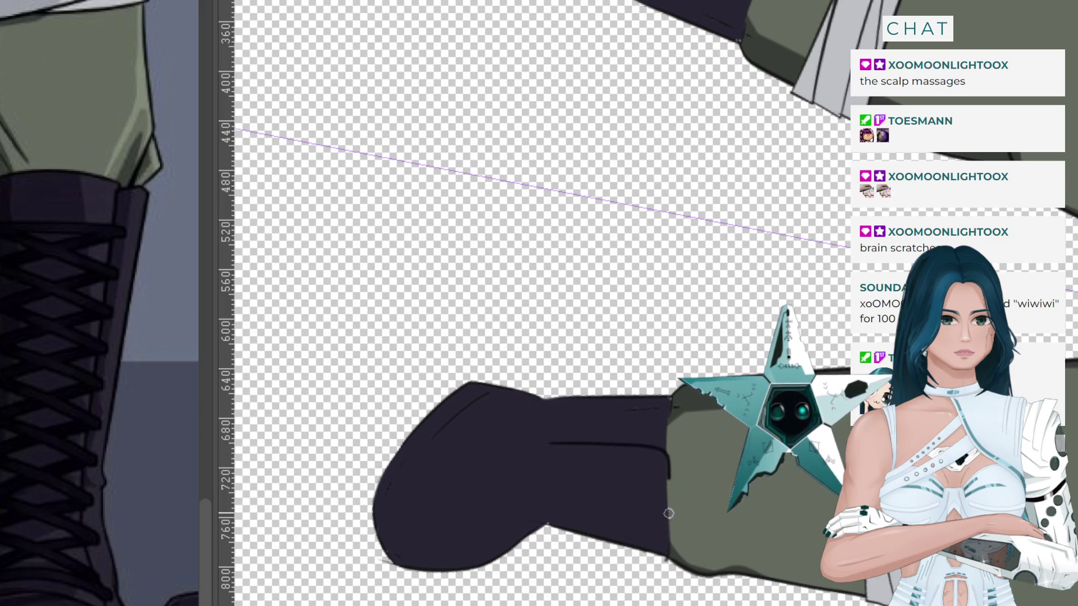
pyautogui.hotkey('ctrl', 'z')
pyautogui.moveTo(549, 445); pyautogui.dragTo(584, 446)
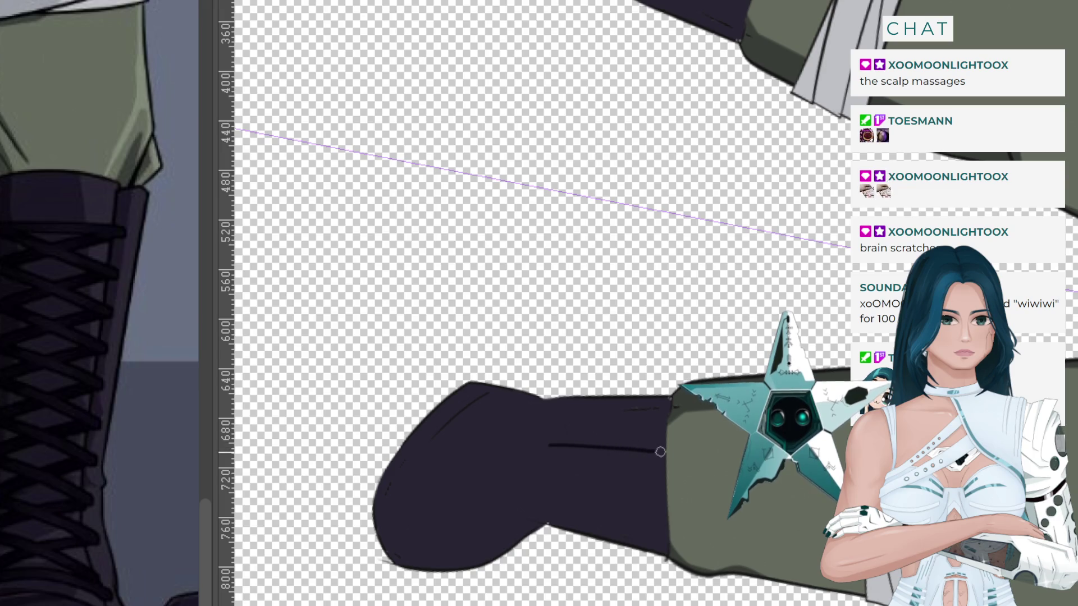
pyautogui.moveTo(660, 452); pyautogui.dragTo(671, 553)
pyautogui.hotkey('ctrl', 'z')
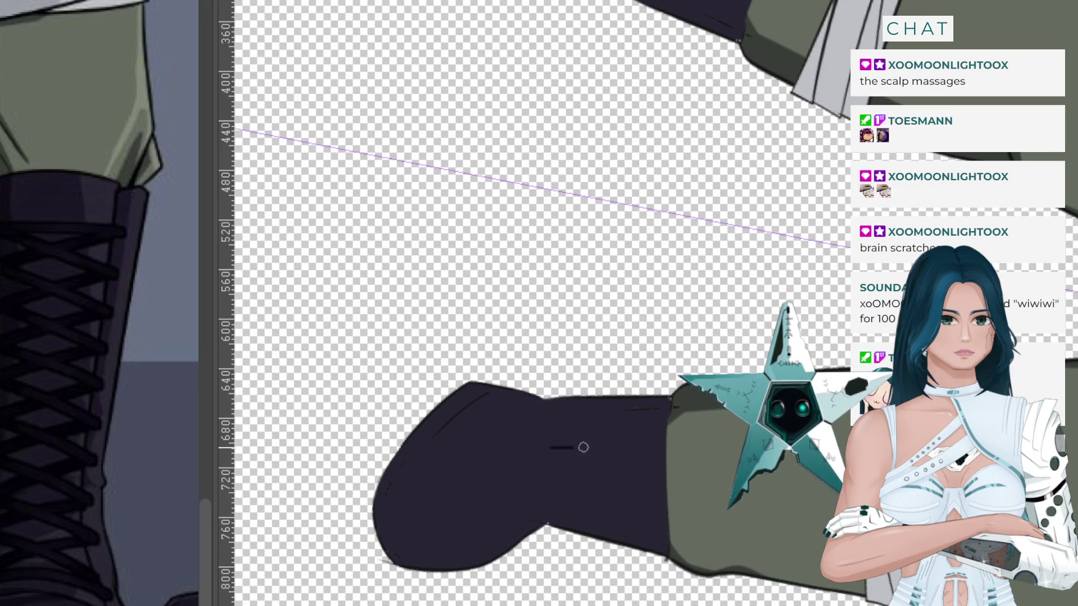
pyautogui.moveTo(583, 447); pyautogui.dragTo(664, 455)
pyautogui.moveTo(676, 511); pyautogui.dragTo(673, 553)
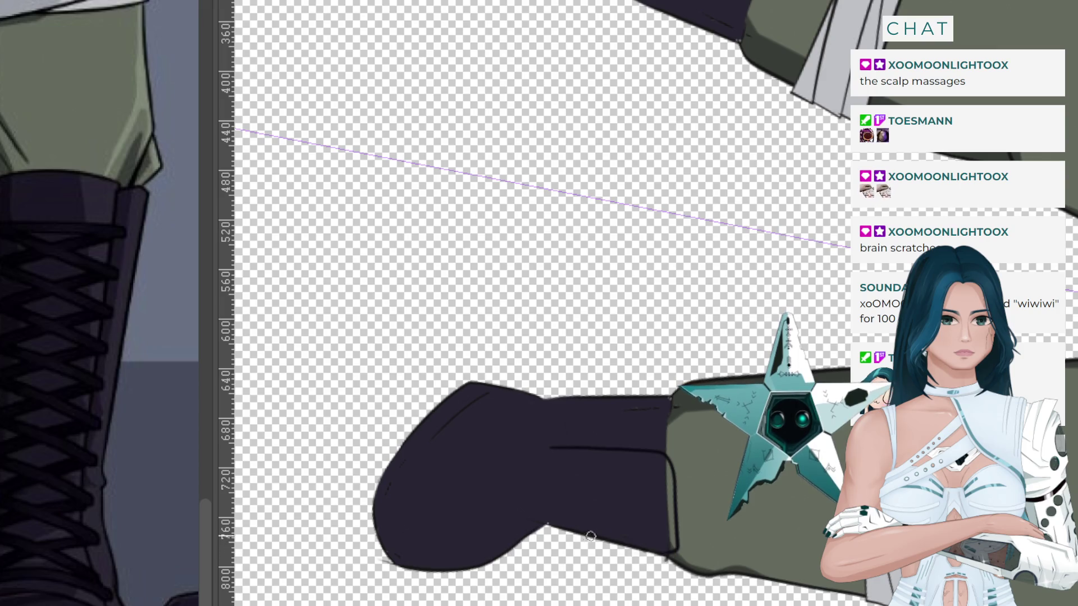
pyautogui.hotkey('ctrl', 'z')
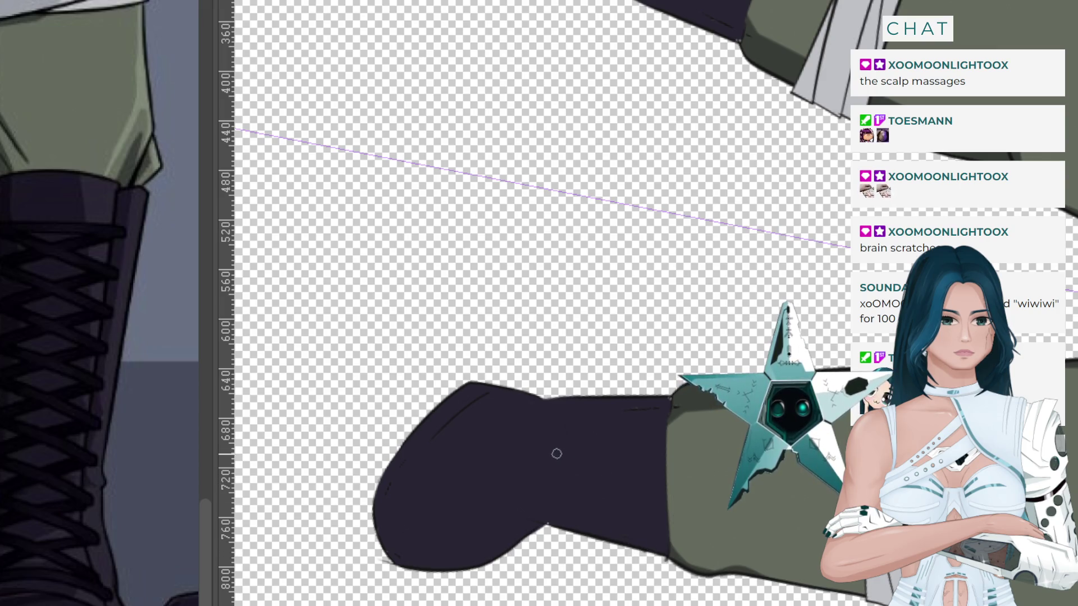
pyautogui.moveTo(550, 447); pyautogui.dragTo(626, 459)
pyautogui.hotkey('ctrl', 'z')
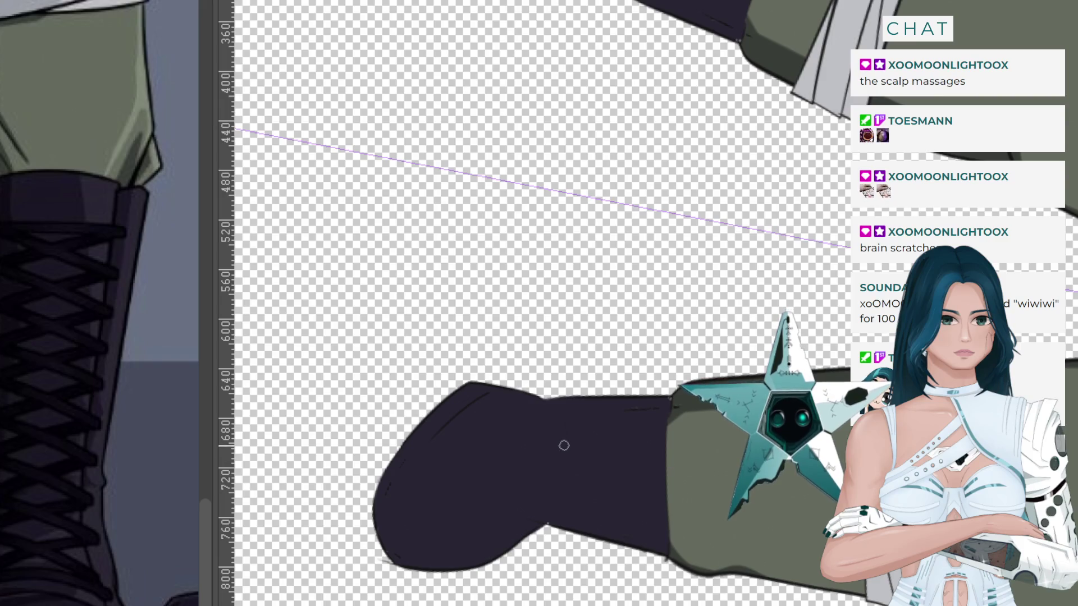
pyautogui.moveTo(553, 445); pyautogui.dragTo(701, 469)
pyautogui.hotkey('ctrl', 'z')
pyautogui.moveTo(549, 444); pyautogui.dragTo(719, 465)
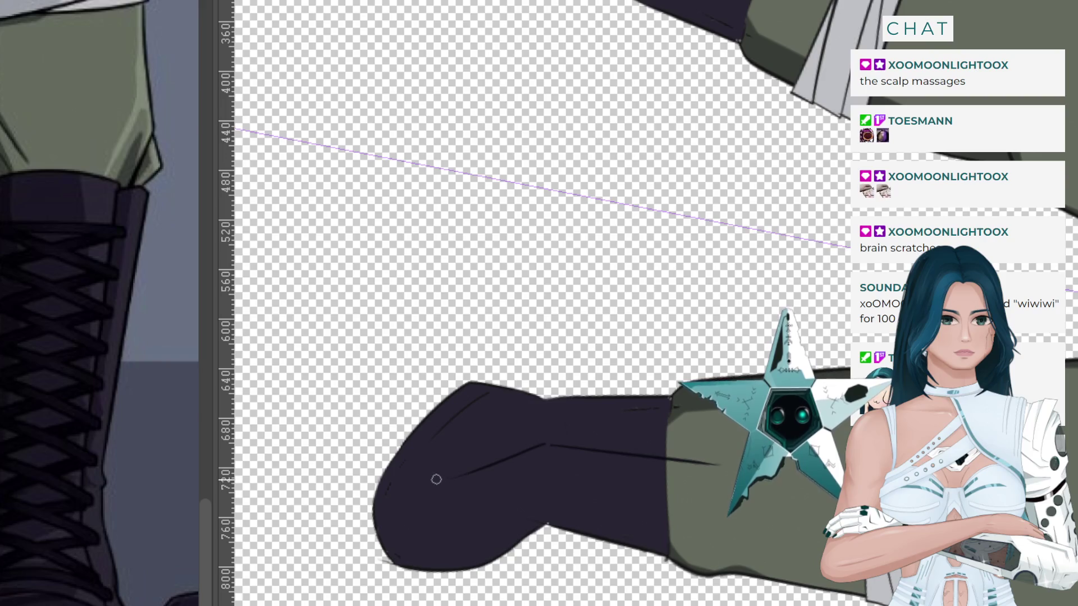
# Try a curved fold line and toe creases on the boot, then remove those attempts.
pyautogui.moveTo(545, 444); pyautogui.dragTo(435, 499)
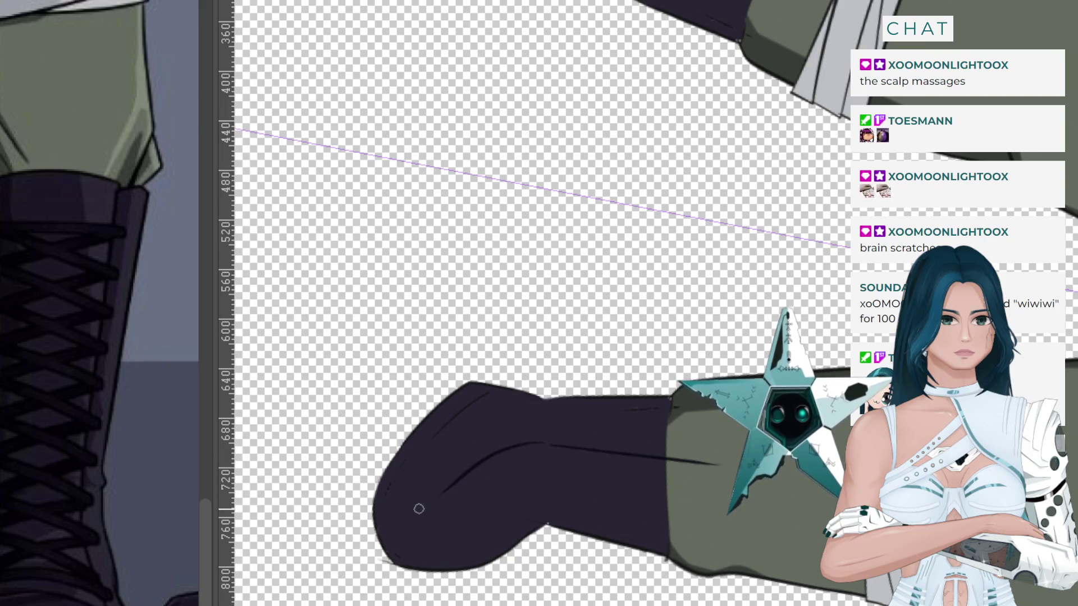
pyautogui.hotkey('ctrl', 'z')
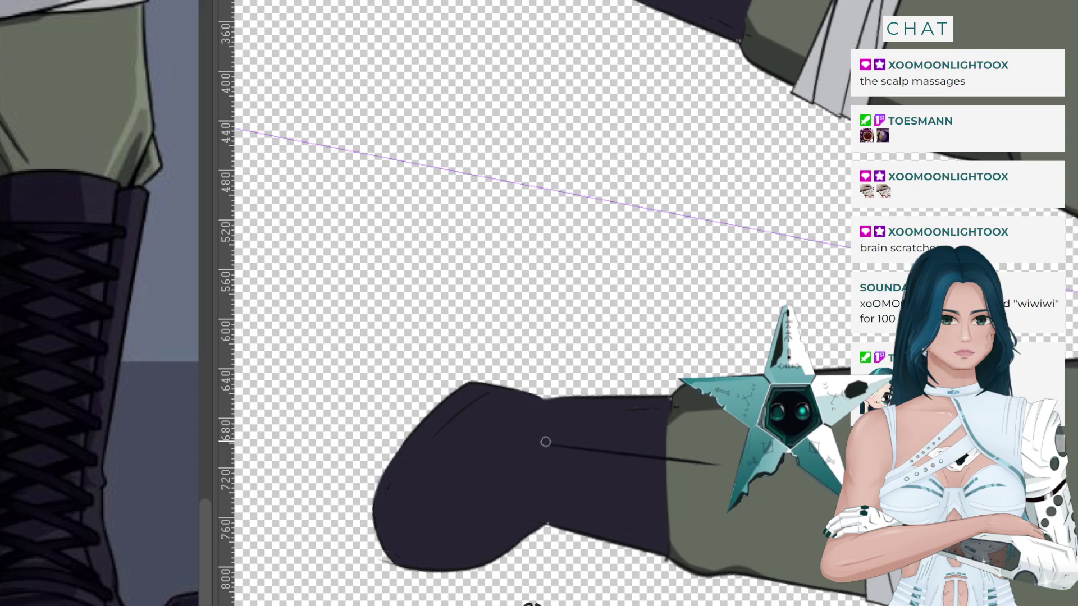
pyautogui.moveTo(545, 442)
pyautogui.mouseDown()
pyautogui.moveTo(436, 503)
pyautogui.moveTo(449, 564)
pyautogui.mouseUp()
pyautogui.hotkey('ctrl', 'z')
pyautogui.moveTo(443, 495); pyautogui.dragTo(465, 568)
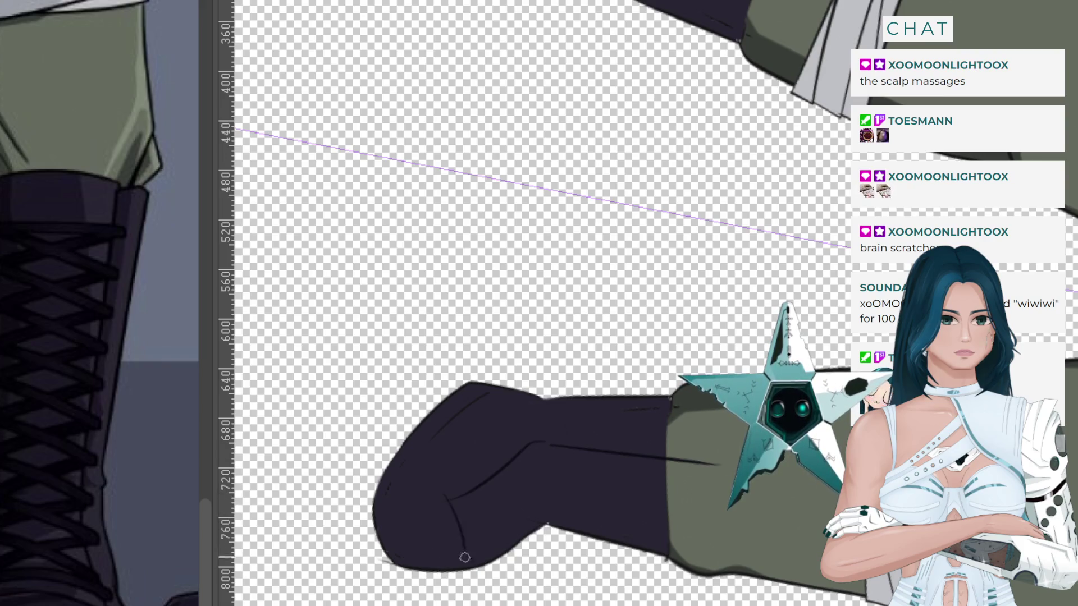
pyautogui.hotkey('ctrl', 'z')
pyautogui.moveTo(453, 477); pyautogui.dragTo(474, 564)
pyautogui.hotkey('ctrl', 'z')
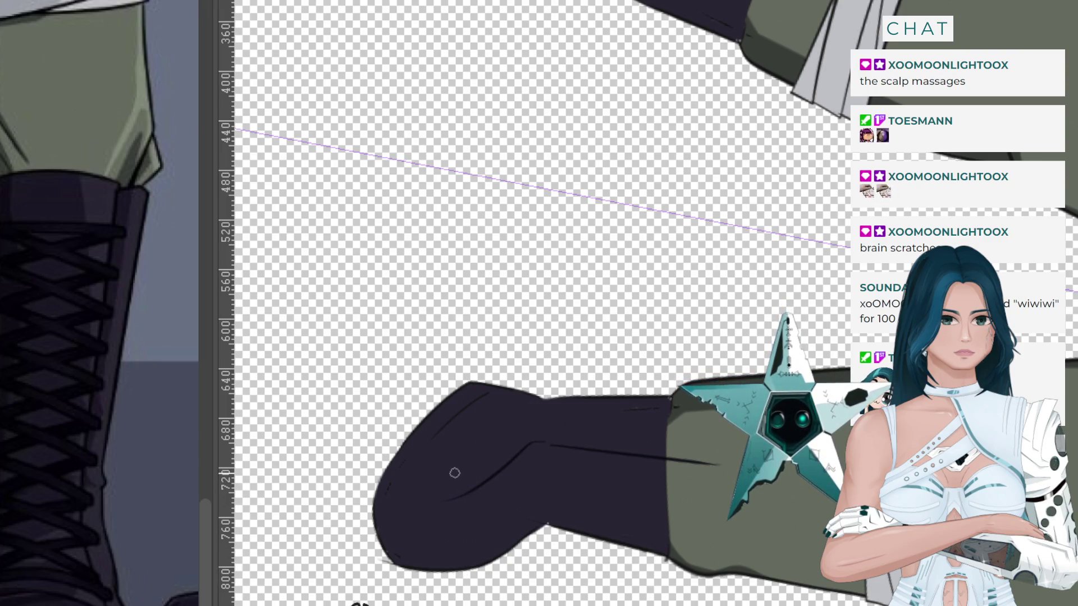
pyautogui.moveTo(449, 468); pyautogui.dragTo(482, 573)
pyautogui.hotkey('ctrl', 'z')
pyautogui.moveTo(453, 479); pyautogui.dragTo(484, 566)
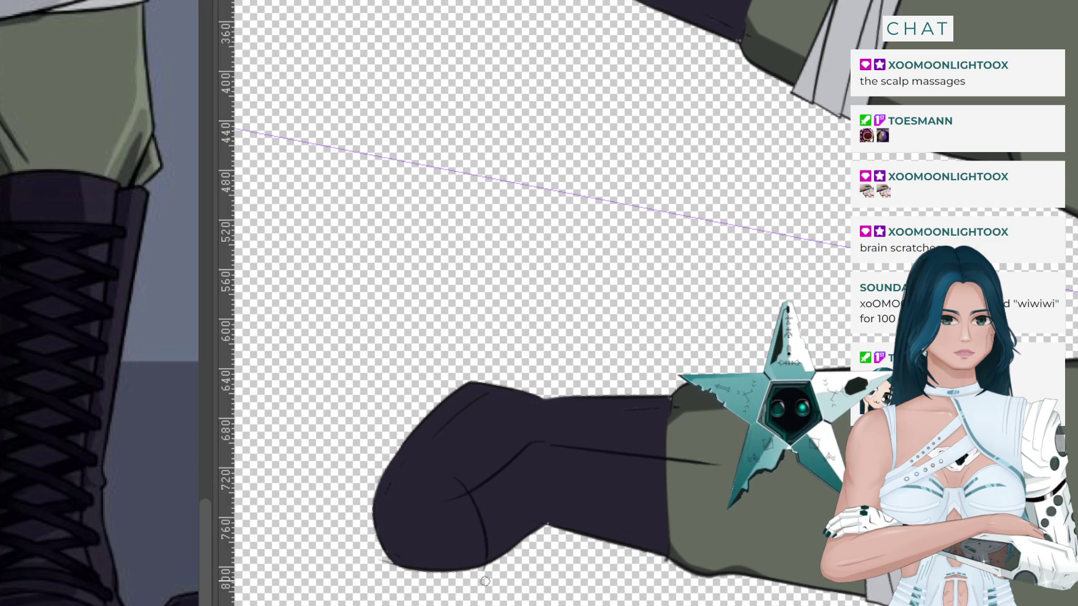
pyautogui.hotkey('ctrl', 'z')
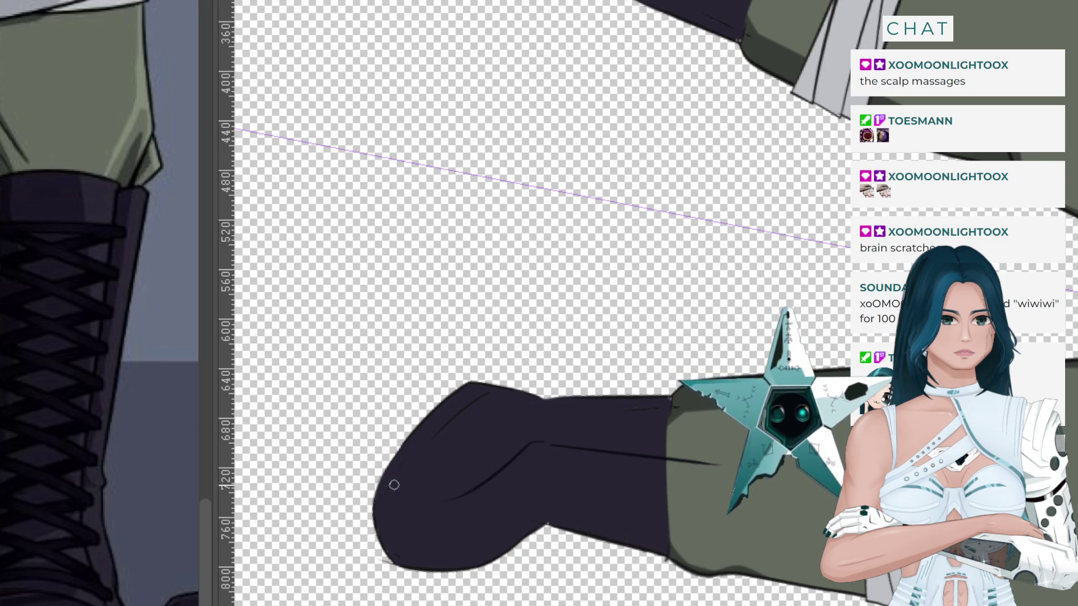
pyautogui.hotkey('ctrl', 'z')
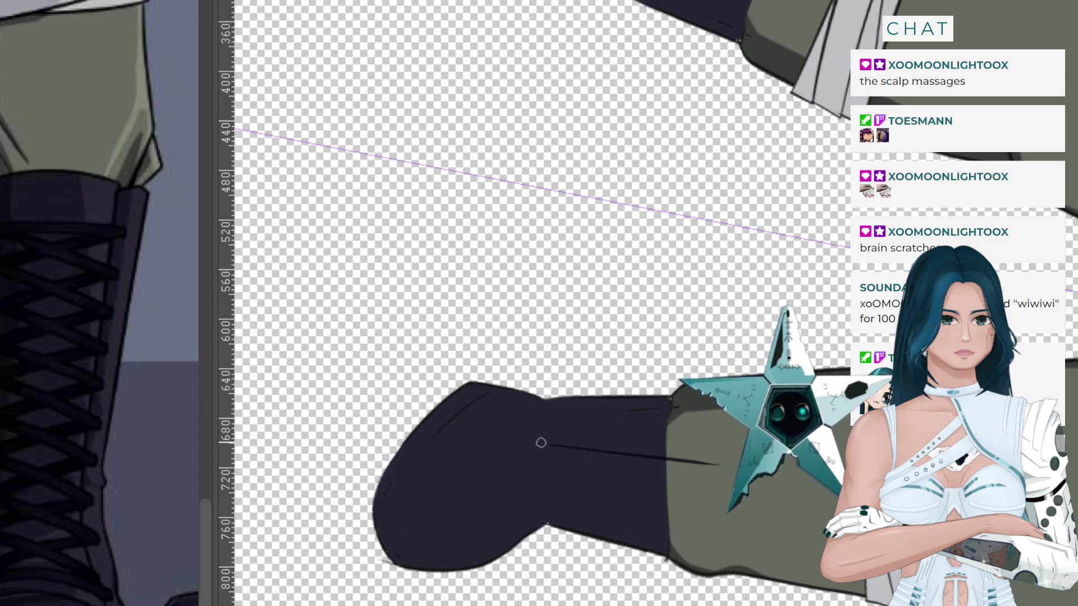
# Draw a long curved fold across the boot and a final curved crease down the toe.
pyautogui.moveTo(503, 458); pyautogui.dragTo(385, 476)
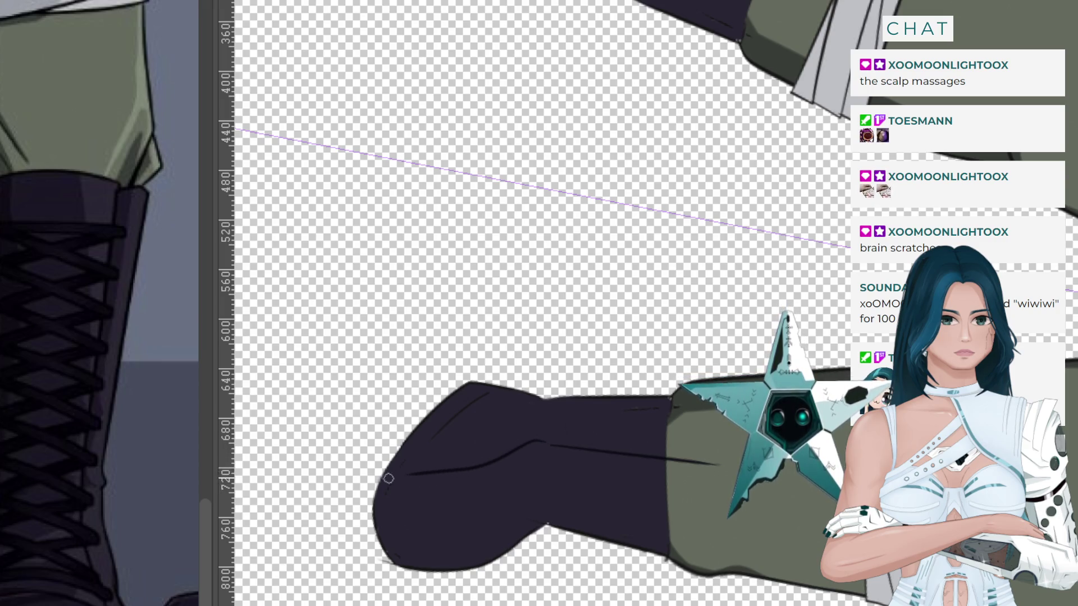
pyautogui.hotkey('ctrl', 'z')
pyautogui.moveTo(543, 443); pyautogui.dragTo(380, 475)
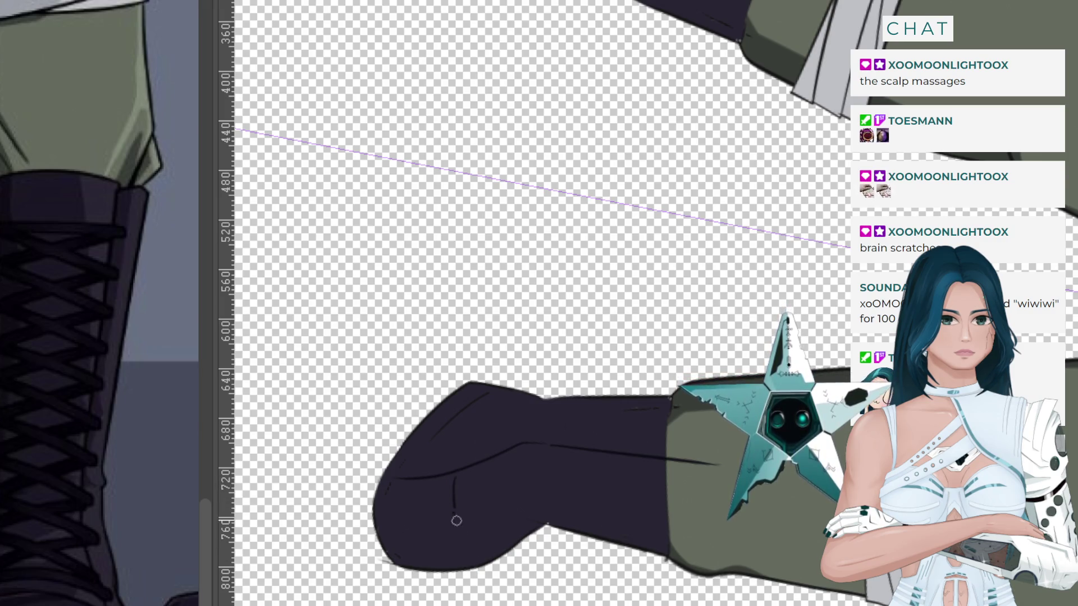
pyautogui.hotkey('ctrl', 'z')
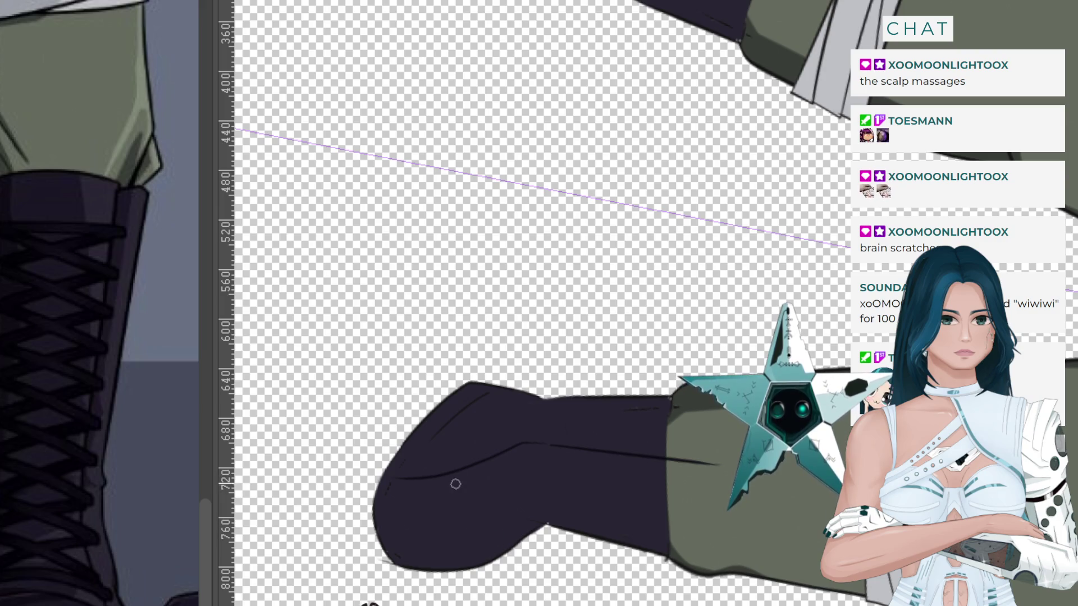
pyautogui.hotkey('ctrl', 'z')
pyautogui.moveTo(459, 480); pyautogui.dragTo(495, 555)
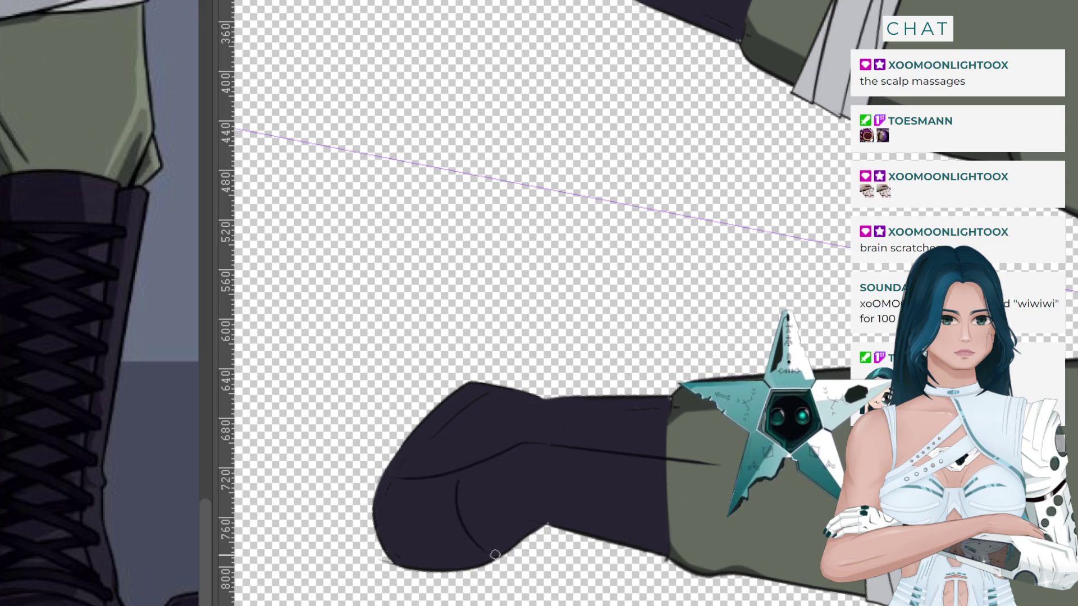
pyautogui.hotkey('ctrl', 'z')
pyautogui.moveTo(459, 478); pyautogui.dragTo(496, 571)
pyautogui.hotkey('ctrl', 'z')
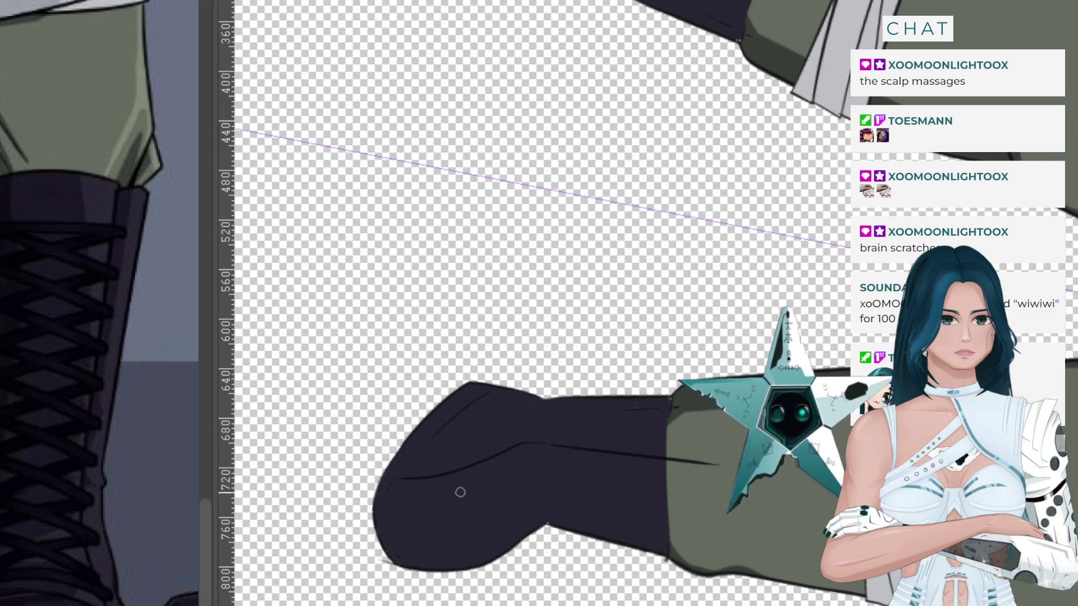
pyautogui.moveTo(460, 478); pyautogui.dragTo(489, 567)
pyautogui.hotkey('ctrl', 'z')
pyautogui.moveTo(447, 482); pyautogui.dragTo(493, 565)
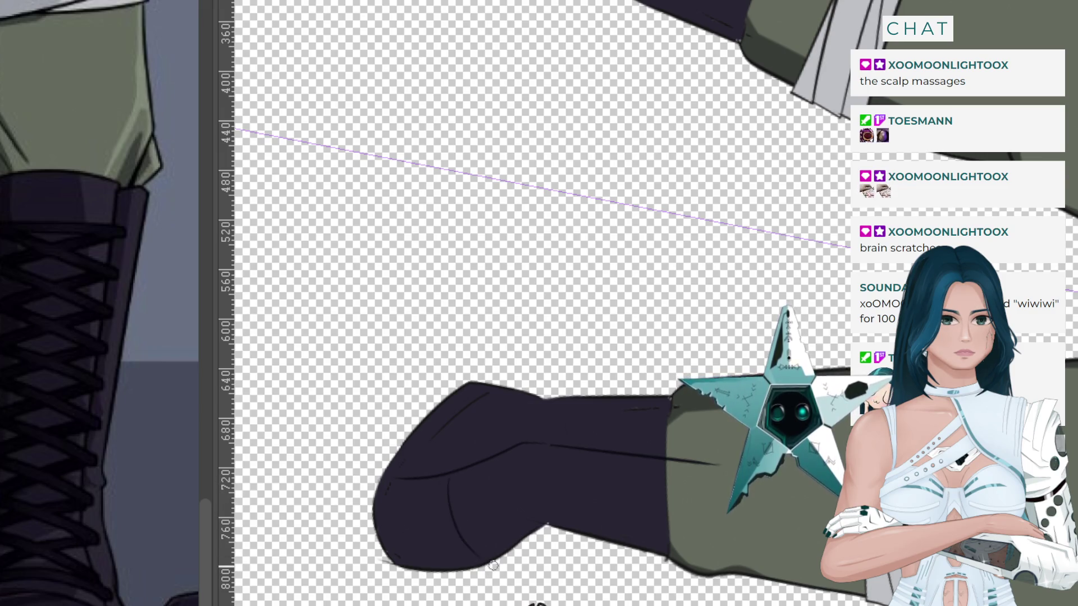
pyautogui.hotkey('ctrl', 'z')
pyautogui.moveTo(462, 473); pyautogui.dragTo(506, 562)
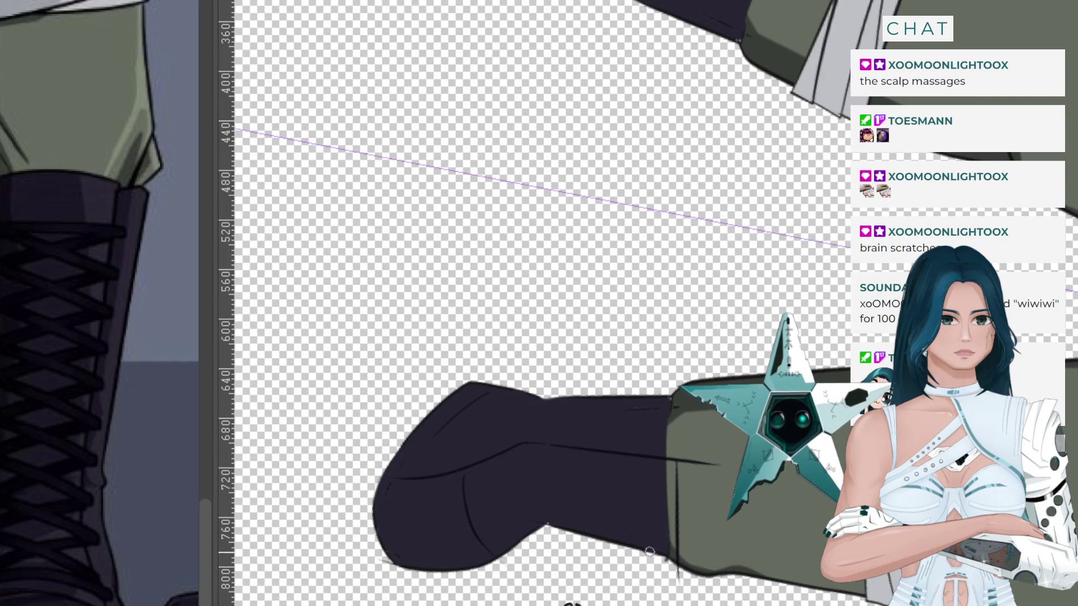
# Add a thin line along the boot's lower edge, erase its overshoot, and reset the rotation.
pyautogui.moveTo(678, 582)
pyautogui.mouseDown()
pyautogui.moveTo(671, 456)
pyautogui.moveTo(680, 572)
pyautogui.mouseUp()
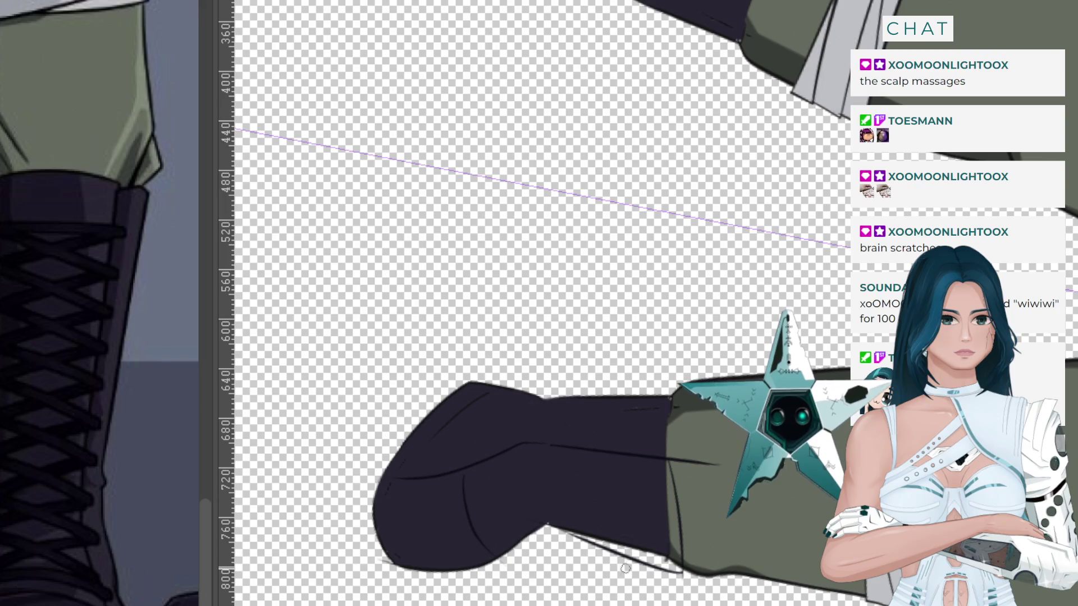
pyautogui.moveTo(681, 564); pyautogui.dragTo(555, 531)
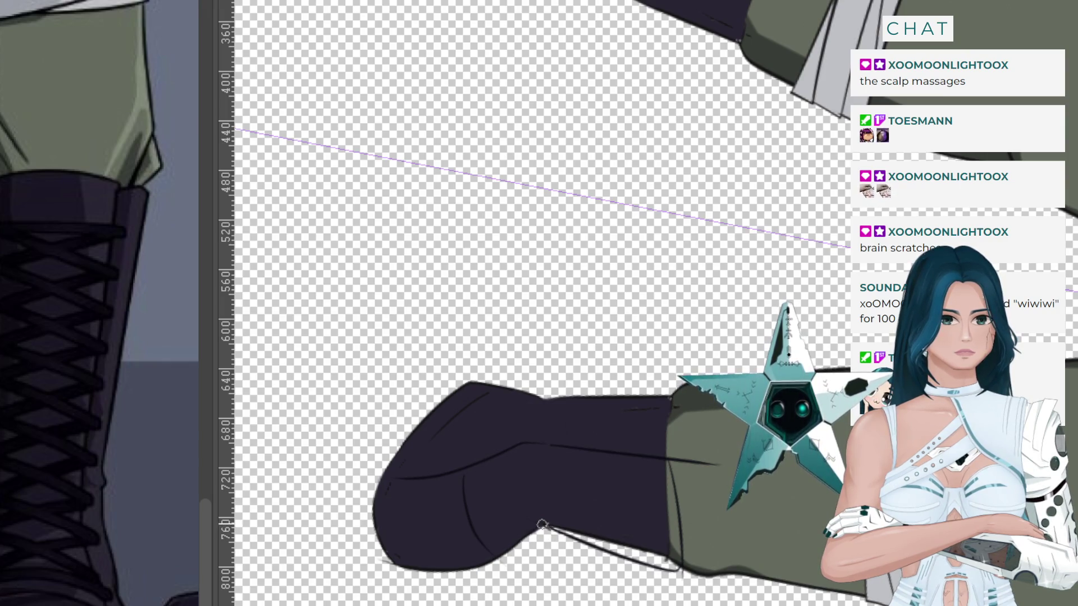
pyautogui.moveTo(543, 523); pyautogui.dragTo(464, 564)
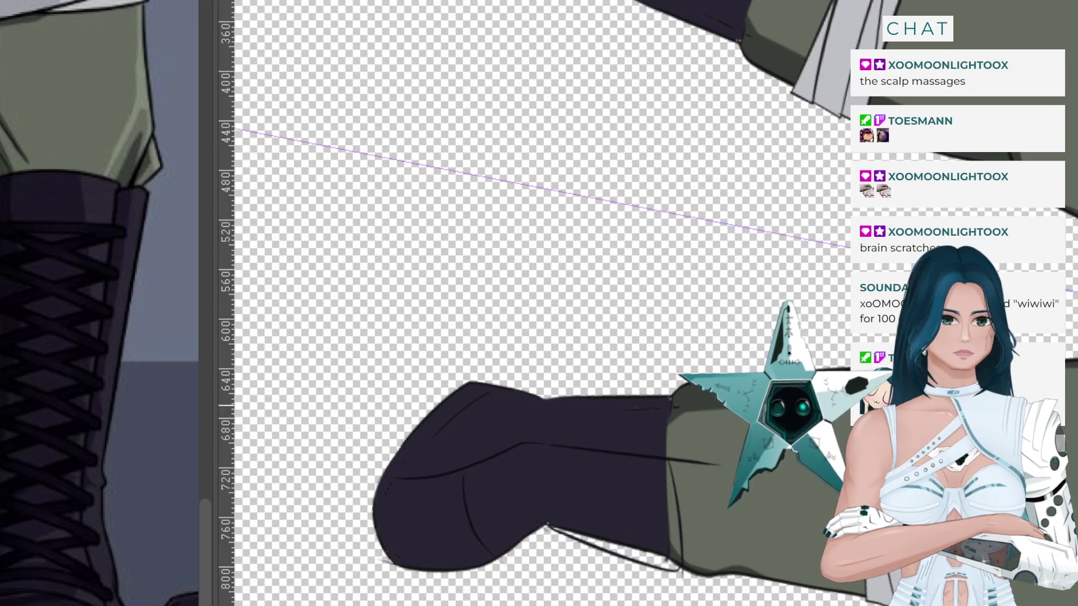
pyautogui.moveTo(716, 462); pyautogui.dragTo(671, 452)
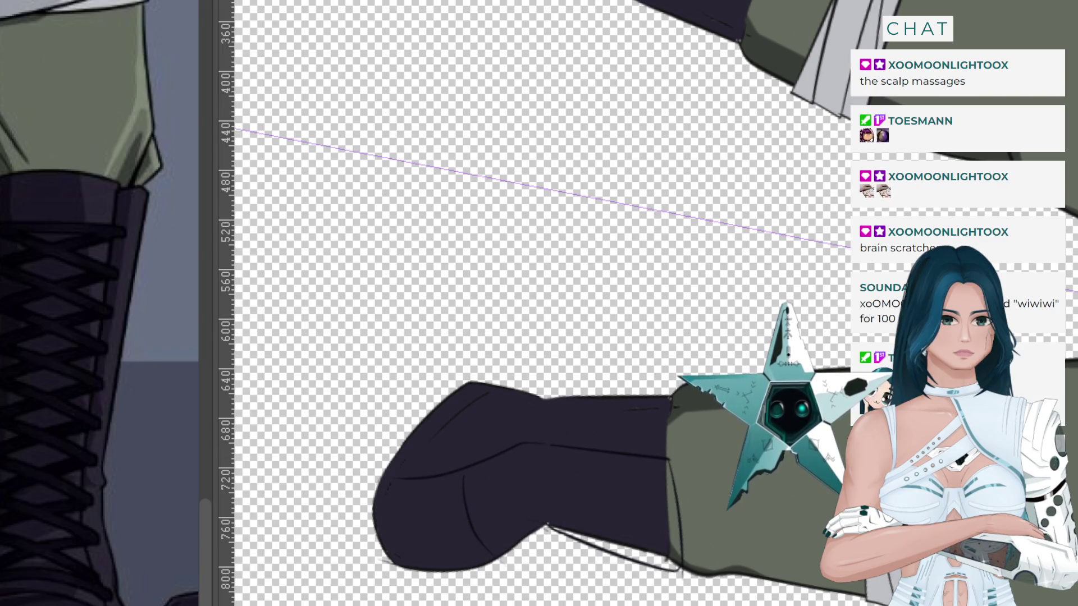
pyautogui.press('5')
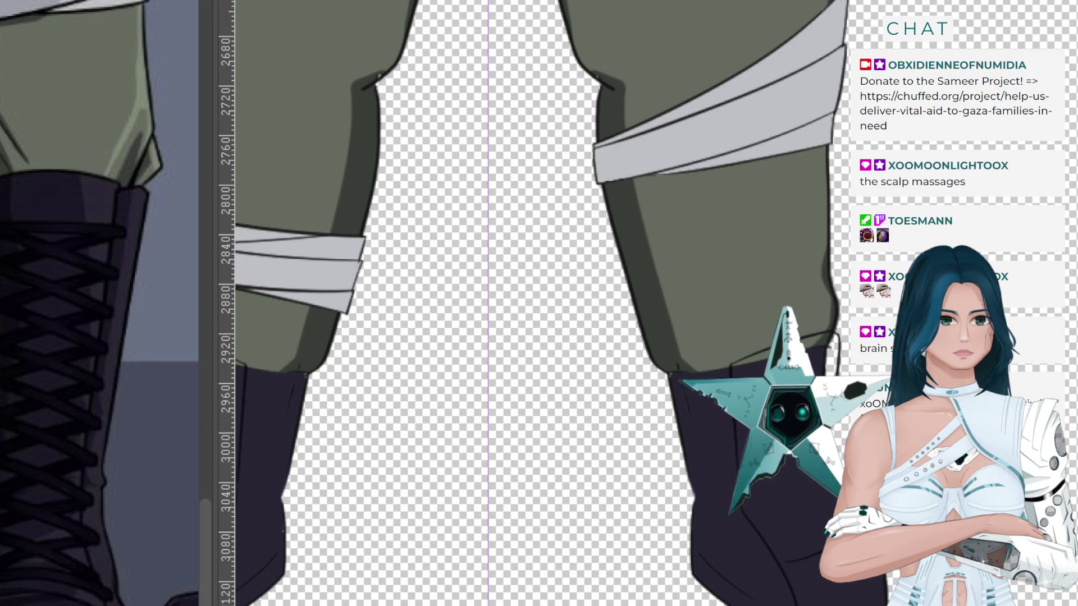
# Select the leg artwork, trim it to the right boot top, deselect, and hide the dark boots.
pyautogui.hotkey('ctrl', 'shift', 'd')
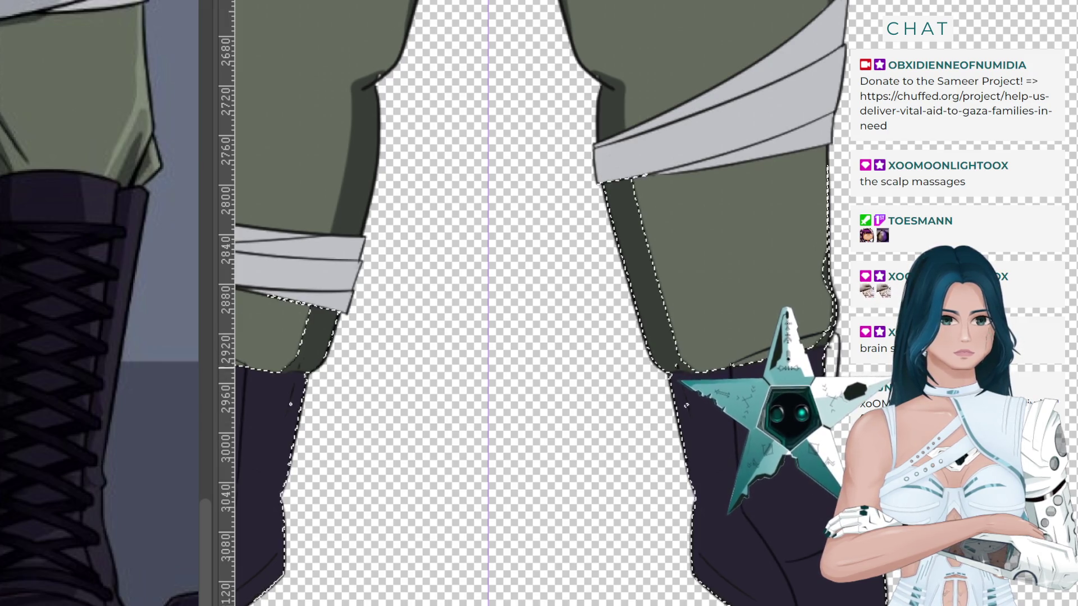
pyautogui.moveTo(829, 334)
pyautogui.mouseDown()
pyautogui.moveTo(834, 370)
pyautogui.moveTo(731, 368)
pyautogui.mouseUp()
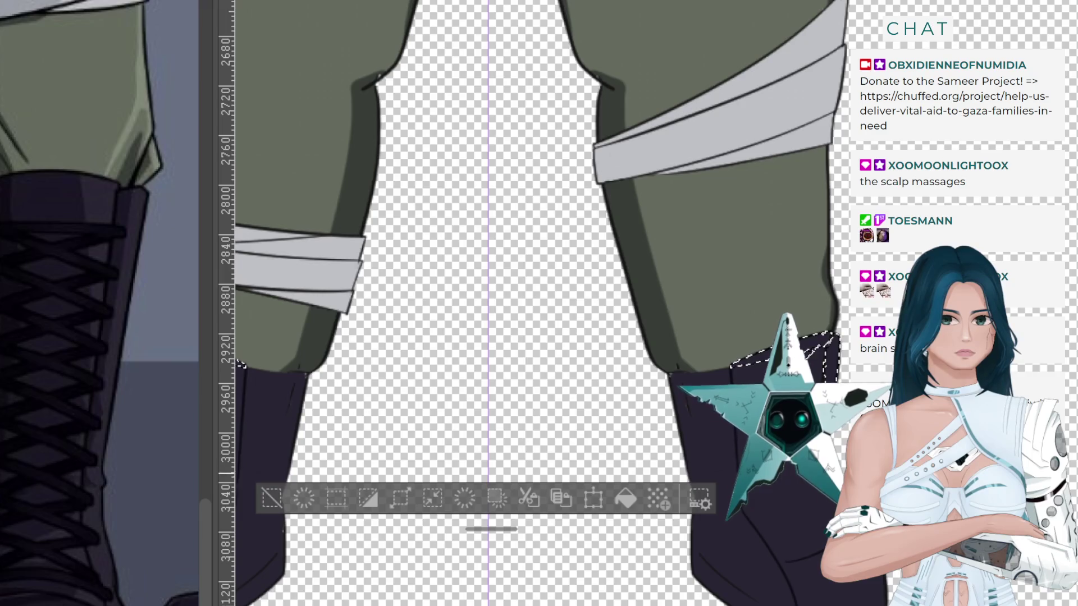
pyautogui.hotkey('ctrl', 'd')
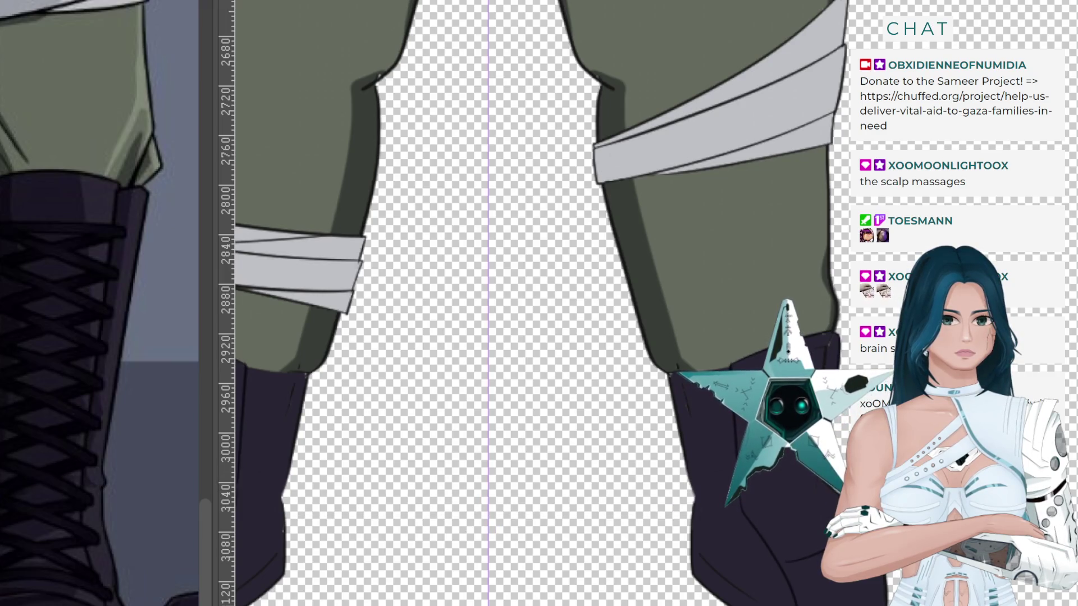
pyautogui.press('Delete')
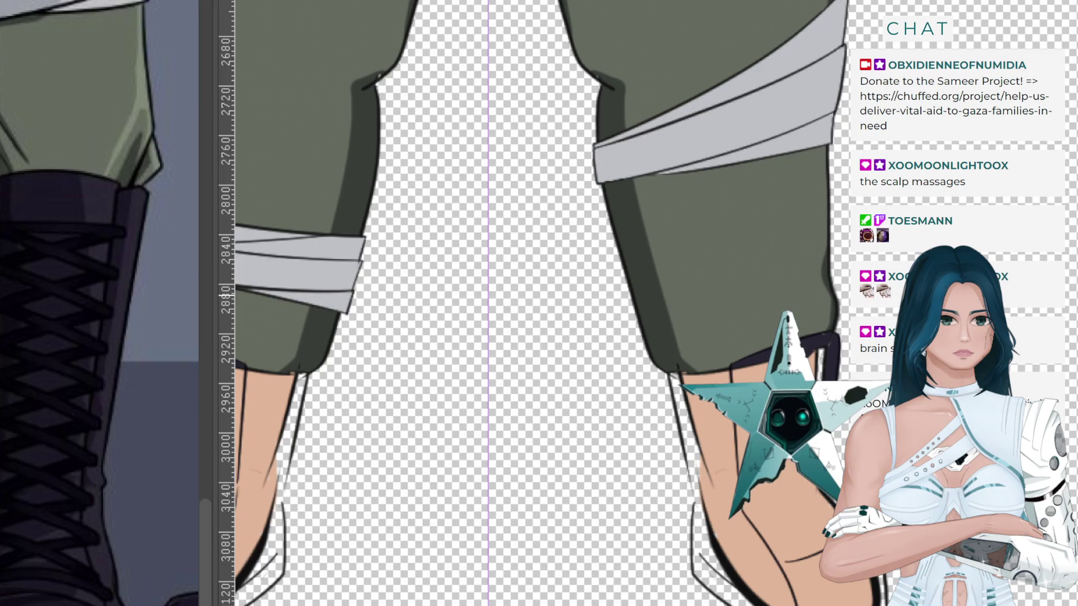
# Reselect both lower-leg boot areas, fill them with dark purple, and clear the selection.
pyautogui.hotkey('ctrl', 'shift', 'd')
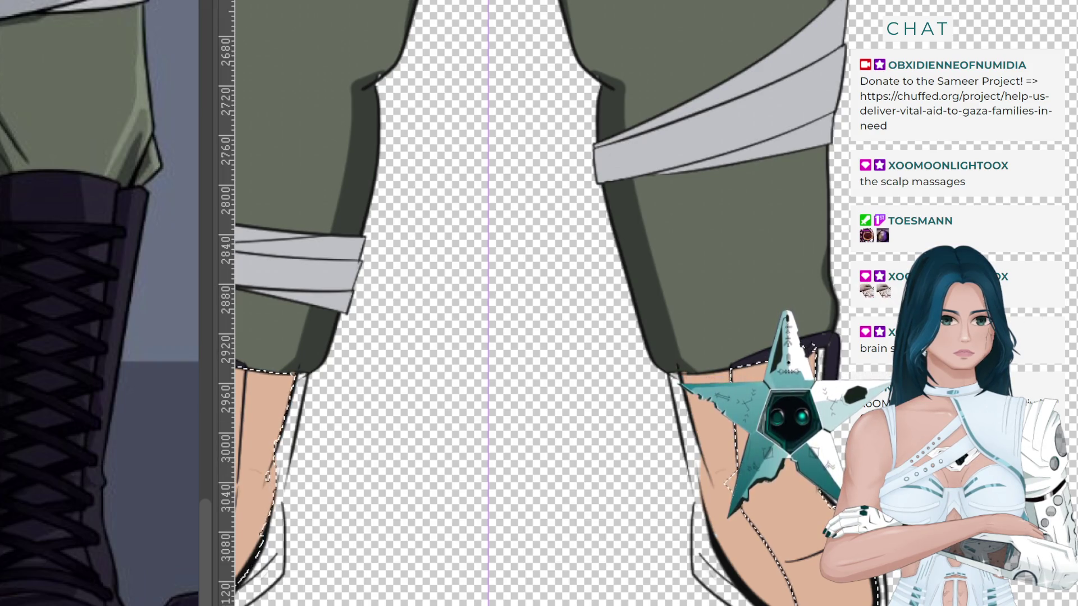
pyautogui.hotkey('shift', 'BackSpace')
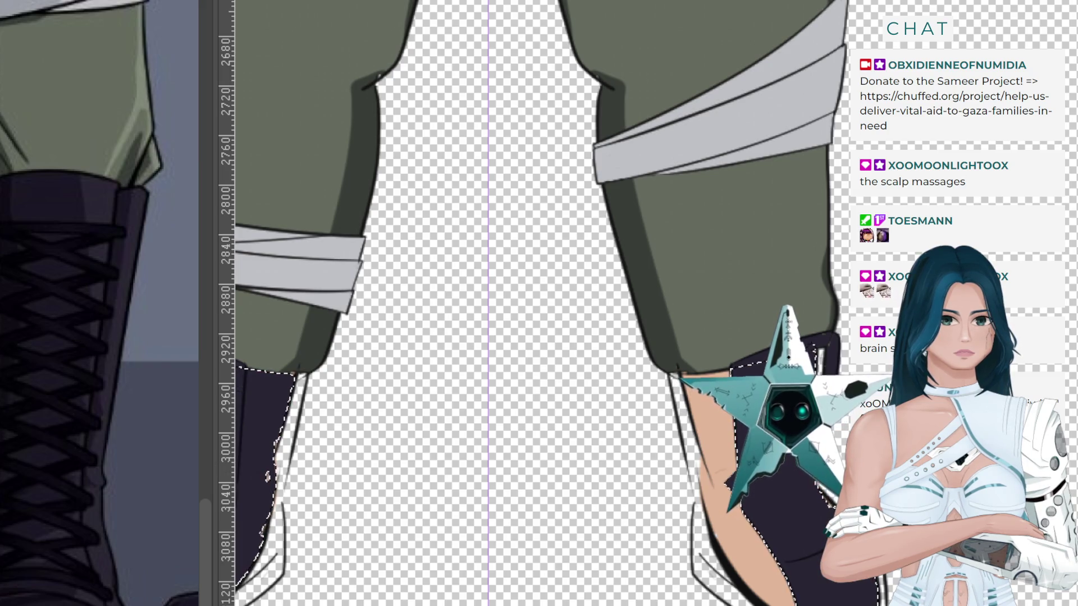
pyautogui.hotkey('ctrl', 'shift', 'a')
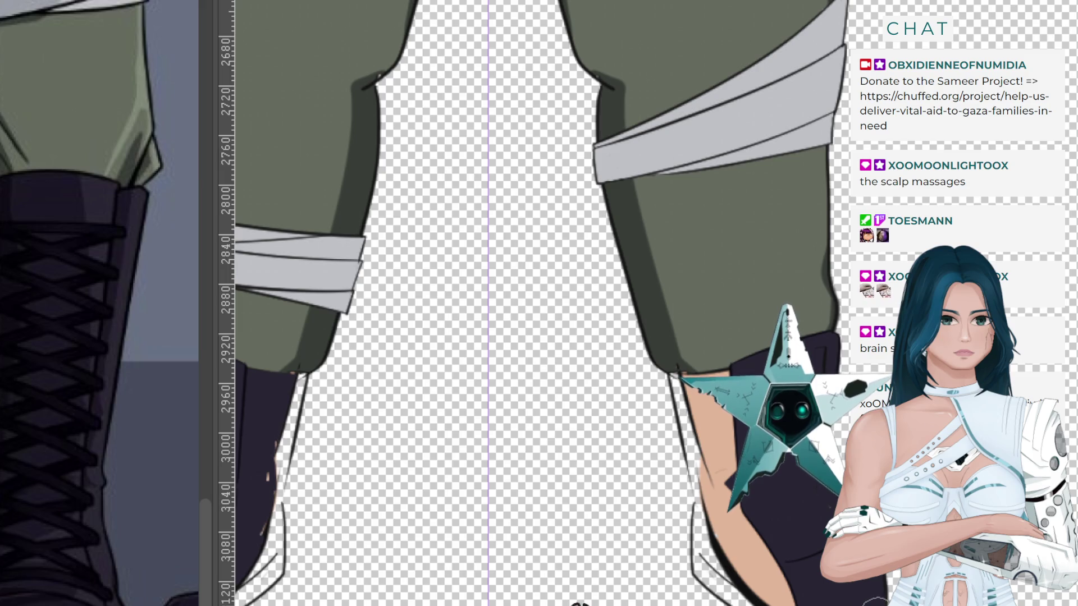
# Undo and redo the fill and skin strokes until both lower legs are solid boot colour.
pyautogui.hotkey('ctrl', 'z')
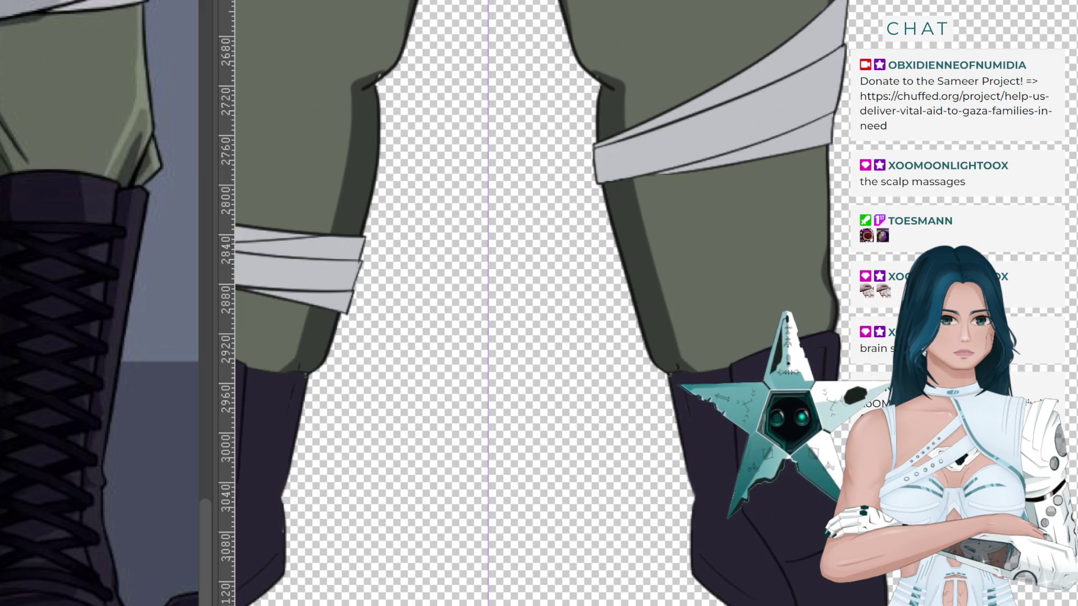
pyautogui.hotkey('ctrl', 'z')
pyautogui.moveTo(714, 473); pyautogui.dragTo(723, 516)
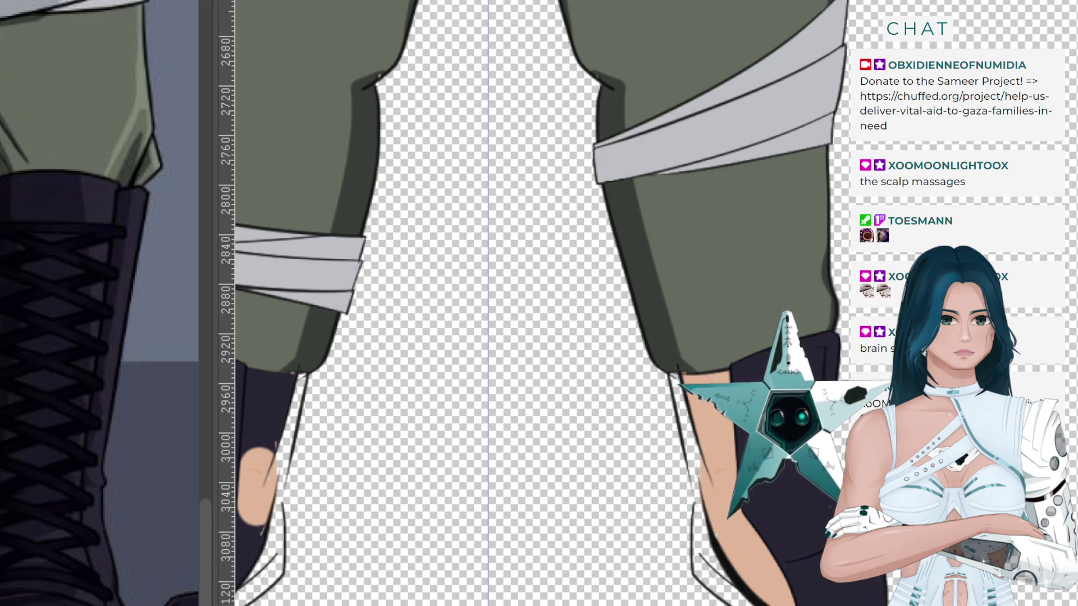
pyautogui.hotkey('ctrl', 'z')
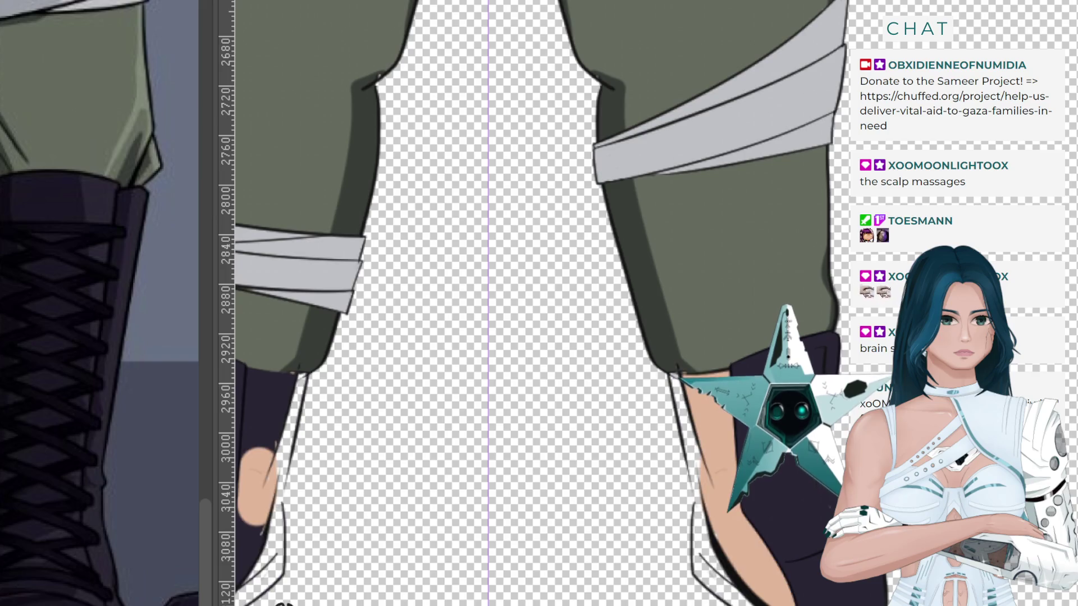
pyautogui.hotkey('ctrl', 'shift', 'z')
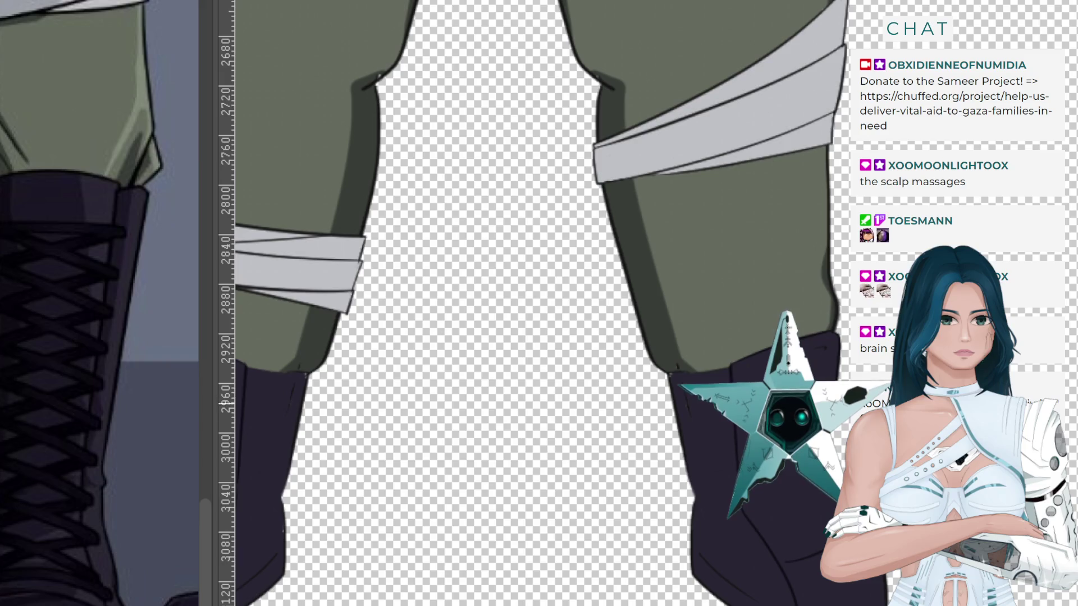
pyautogui.scroll(-2, 584, 314)
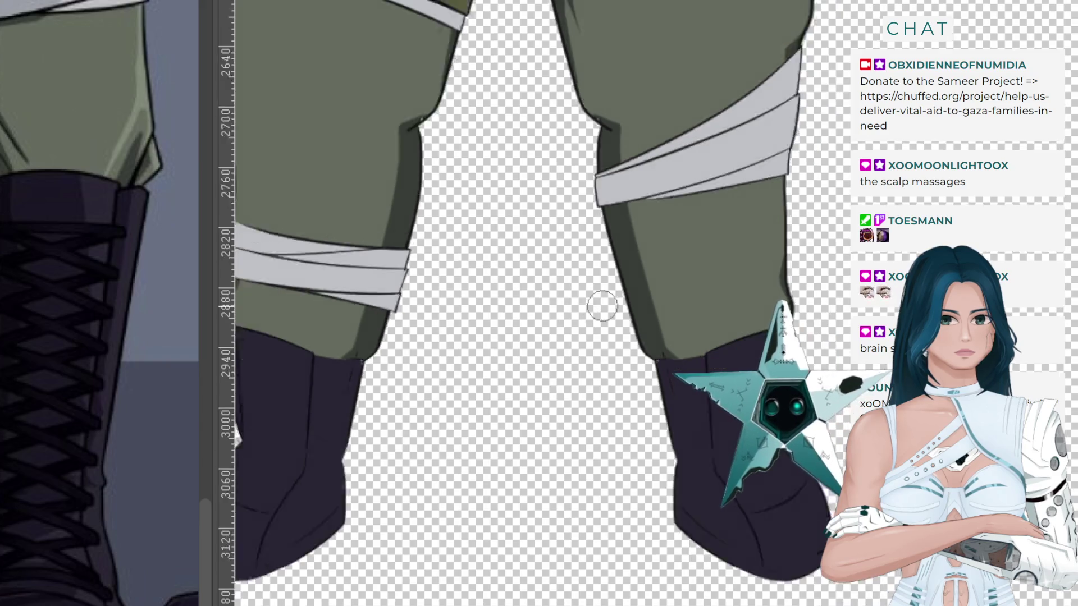
# Zoom in on the right boot and draw straight dark lace lines across its top.
pyautogui.scroll(-2, 606, 311)
pyautogui.scroll(2, 627, 307)
pyautogui.scroll(1, 627, 307)
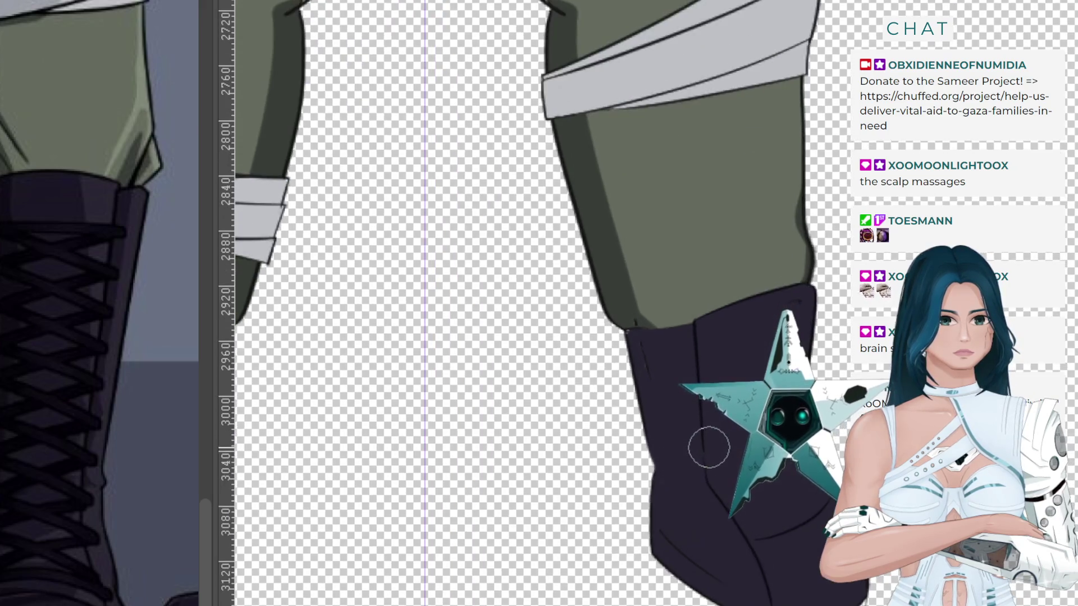
pyautogui.scroll(2, 706, 488)
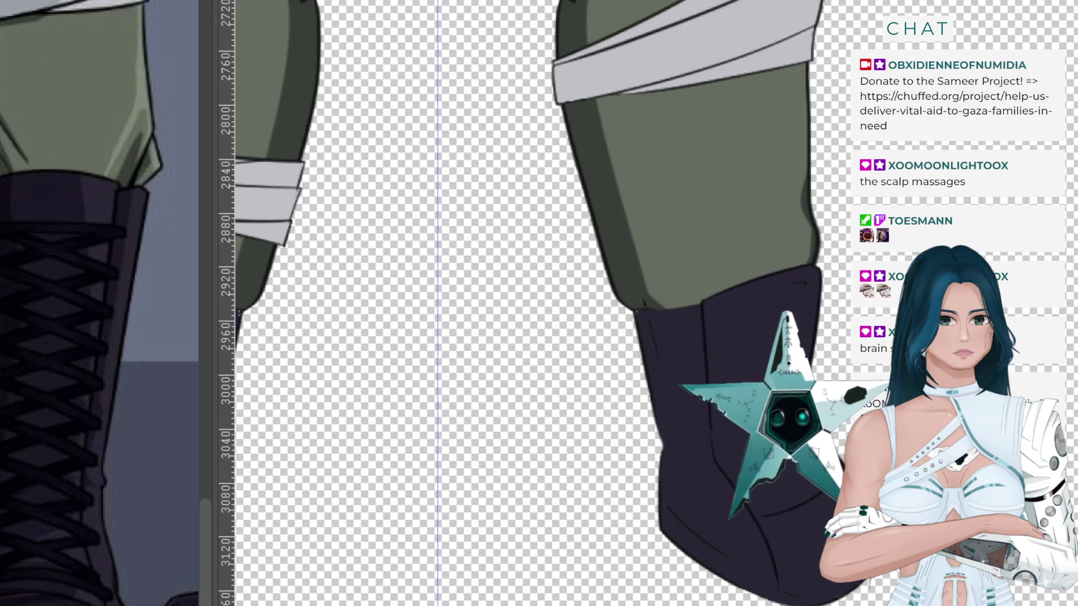
pyautogui.scroll(1, 787, 300)
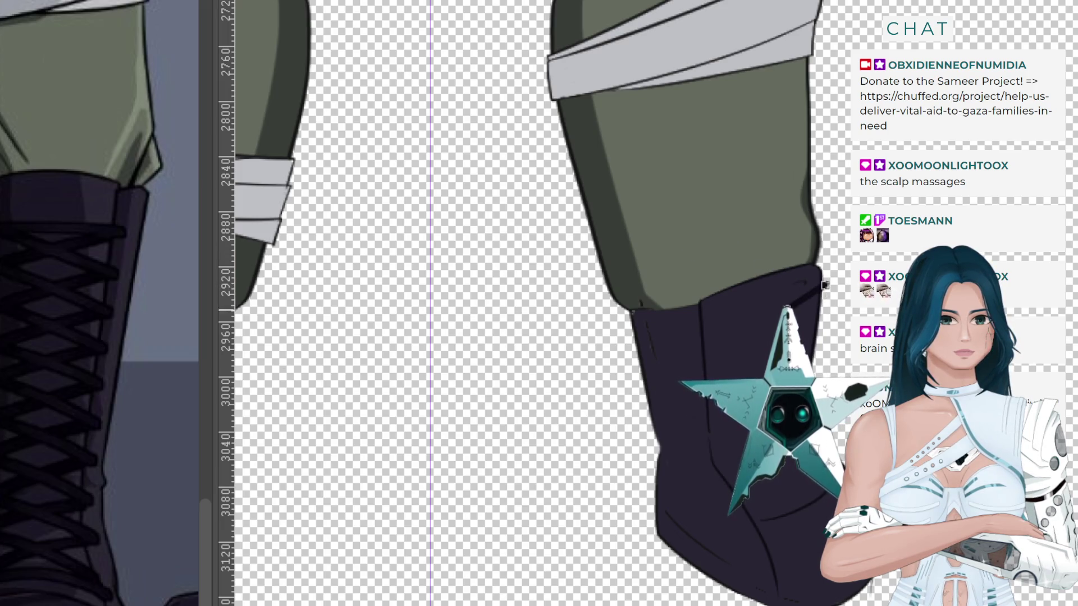
pyautogui.moveTo(823, 285); pyautogui.dragTo(697, 348)
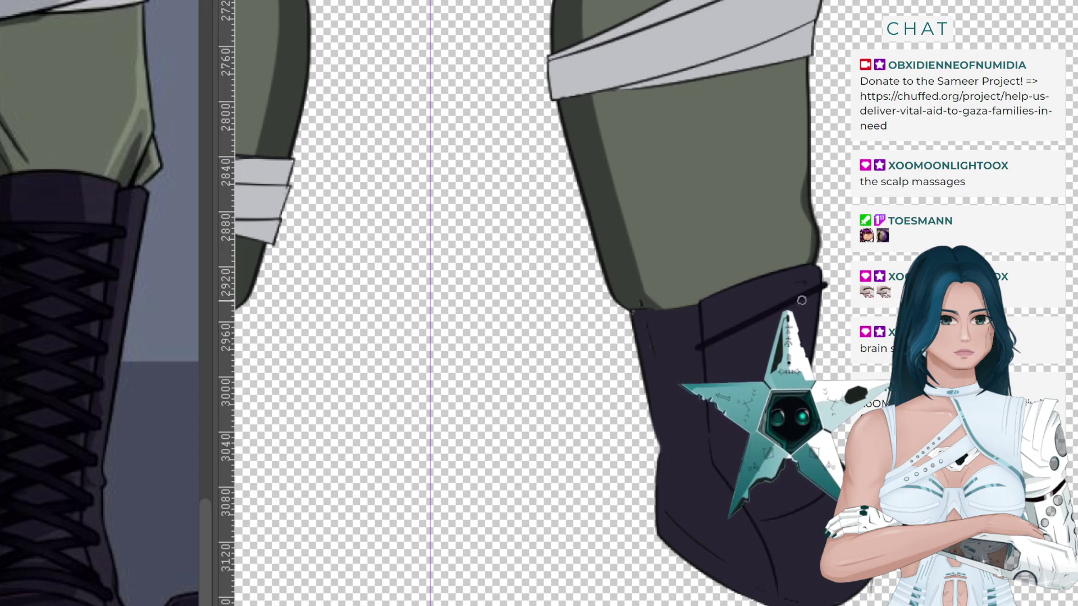
pyautogui.moveTo(825, 286); pyautogui.dragTo(697, 322)
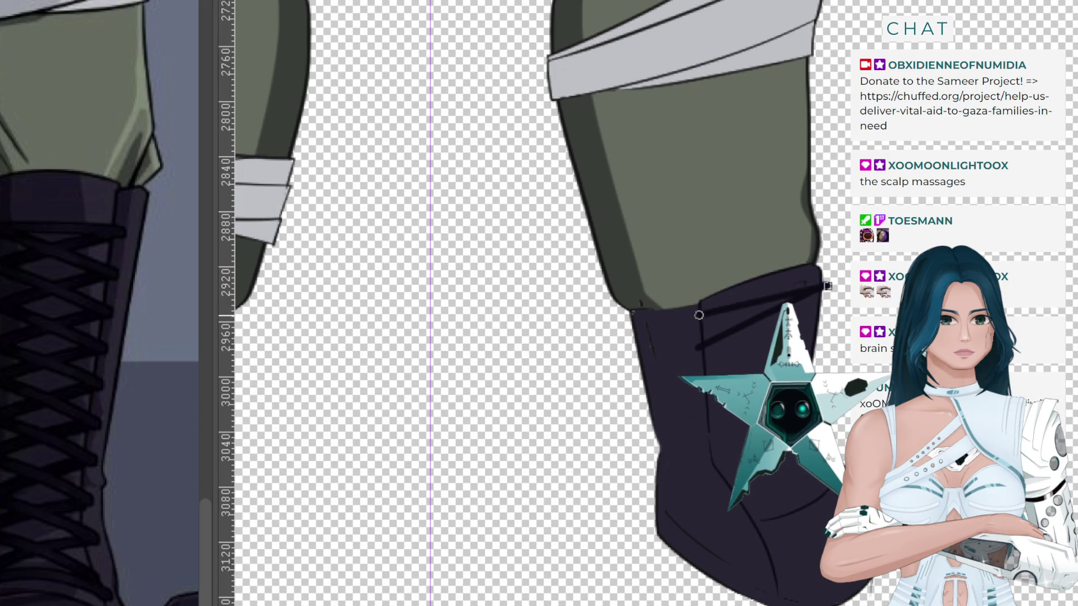
pyautogui.moveTo(692, 322); pyautogui.dragTo(692, 326)
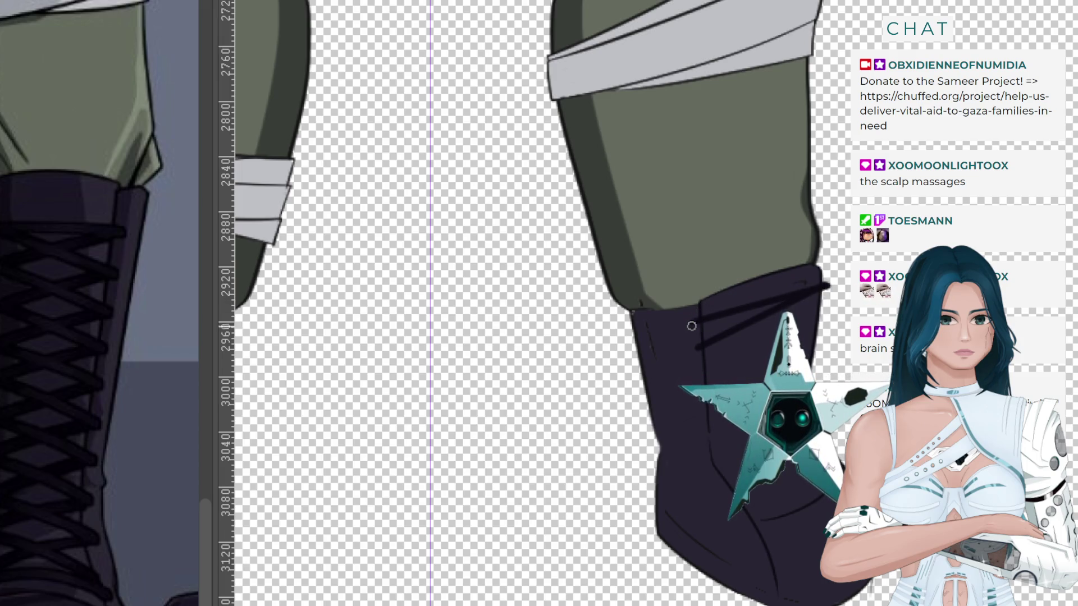
pyautogui.hotkey('ctrl', 'z')
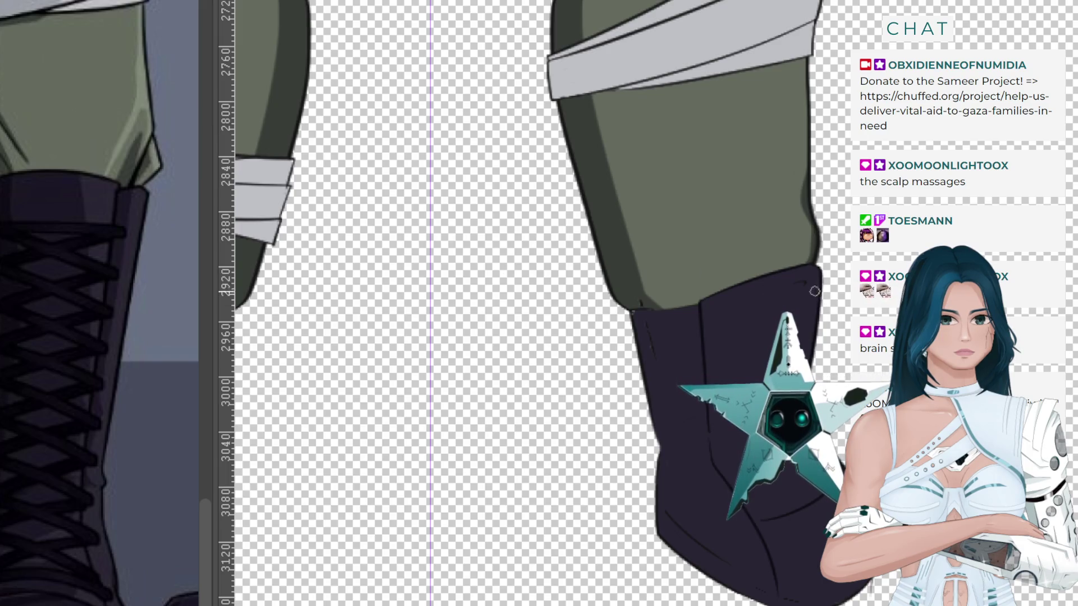
pyautogui.moveTo(826, 286)
pyautogui.mouseDown()
pyautogui.moveTo(688, 332)
pyautogui.moveTo(819, 327)
pyautogui.moveTo(702, 347)
pyautogui.mouseUp()
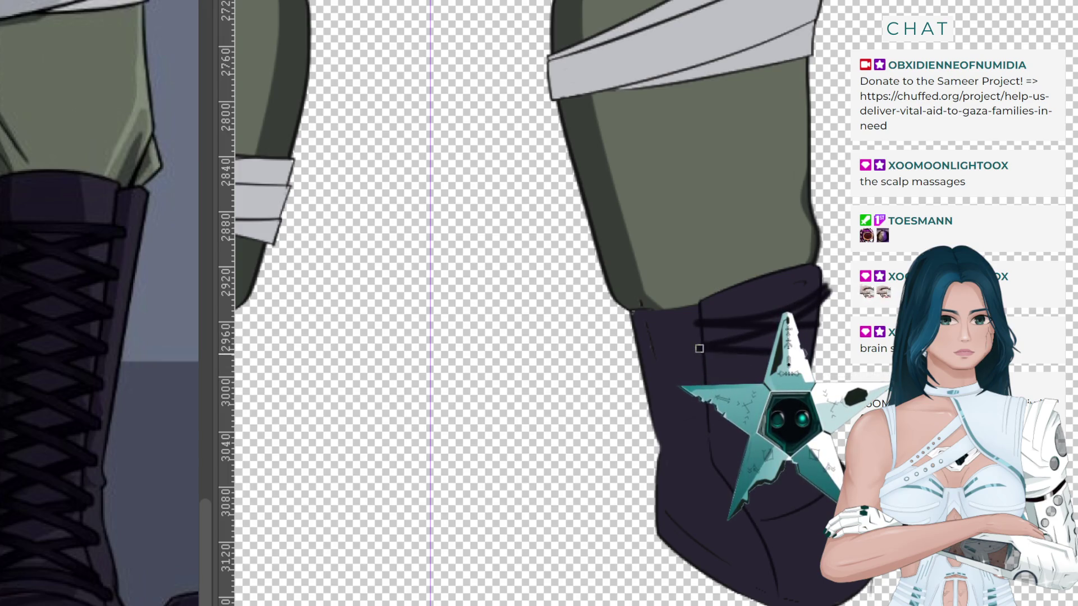
pyautogui.moveTo(699, 348)
pyautogui.mouseDown()
pyautogui.moveTo(818, 346)
pyautogui.moveTo(705, 369)
pyautogui.mouseUp()
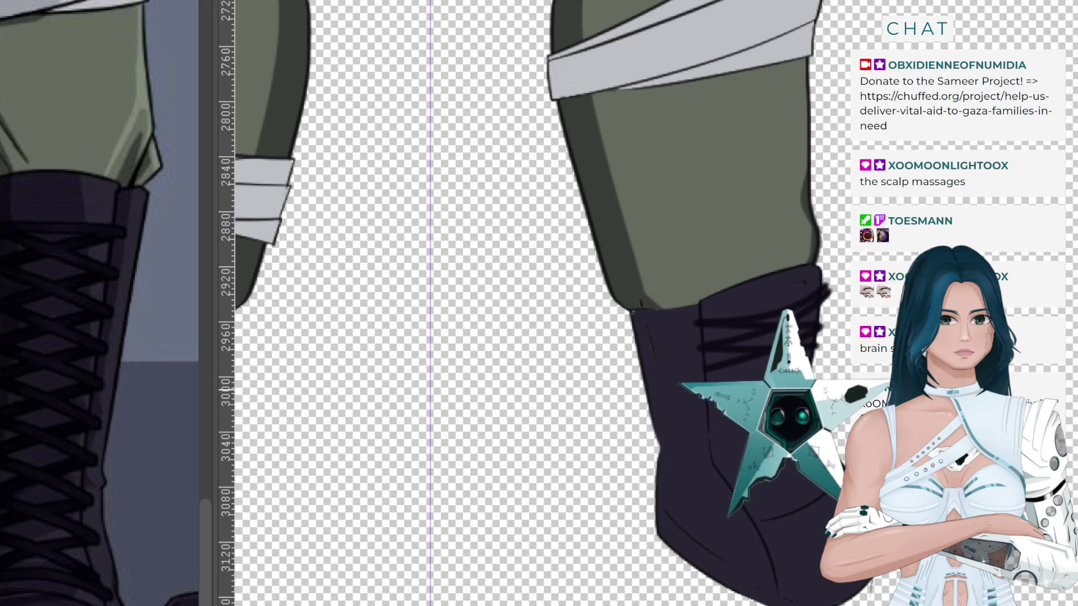
pyautogui.click(821, 327)
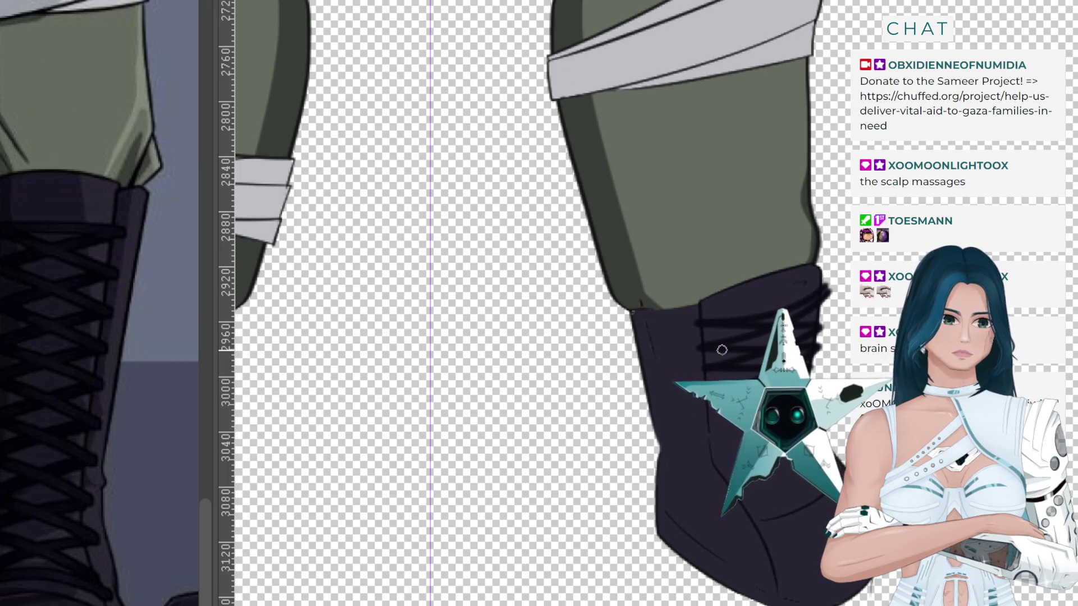
pyautogui.scroll(1, 812, 415)
# Draw more straight lace lines down the right boot's front toward its lower section.
pyautogui.scroll(3, 795, 381)
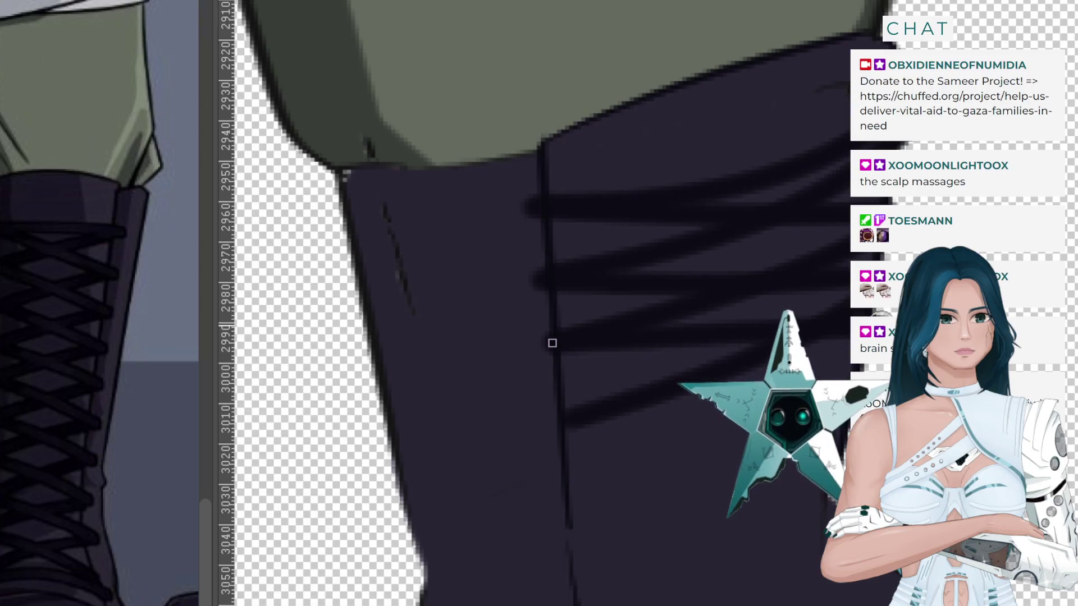
pyautogui.moveTo(553, 343)
pyautogui.mouseDown()
pyautogui.moveTo(743, 353)
pyautogui.moveTo(754, 365)
pyautogui.mouseUp()
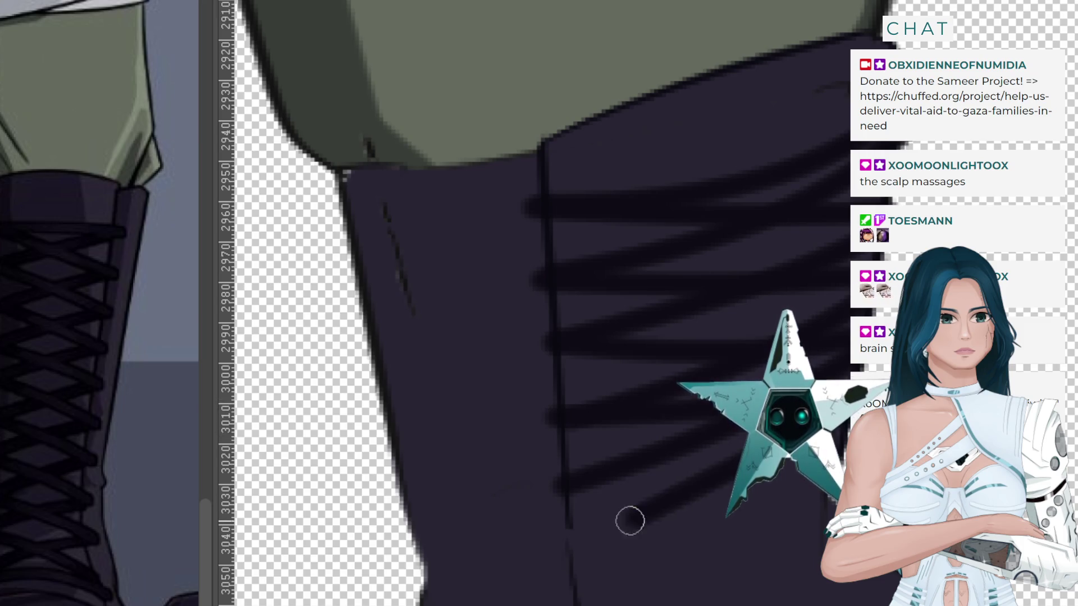
pyautogui.keyDown('shift'); pyautogui.click(563, 559); pyautogui.keyUp('shift')
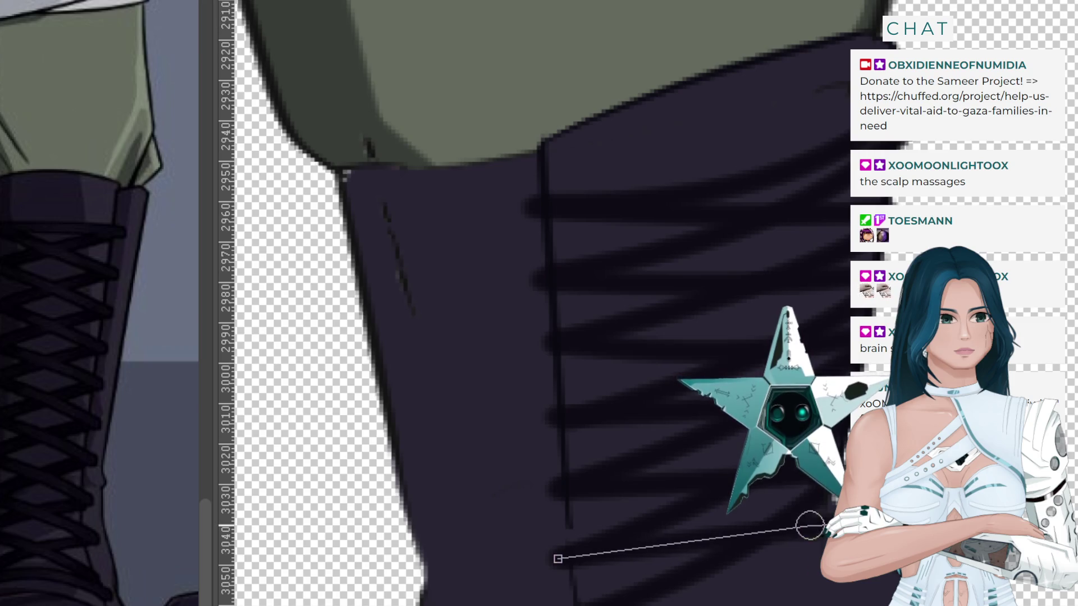
pyautogui.keyDown('shift'); pyautogui.click(786, 525); pyautogui.keyUp('shift')
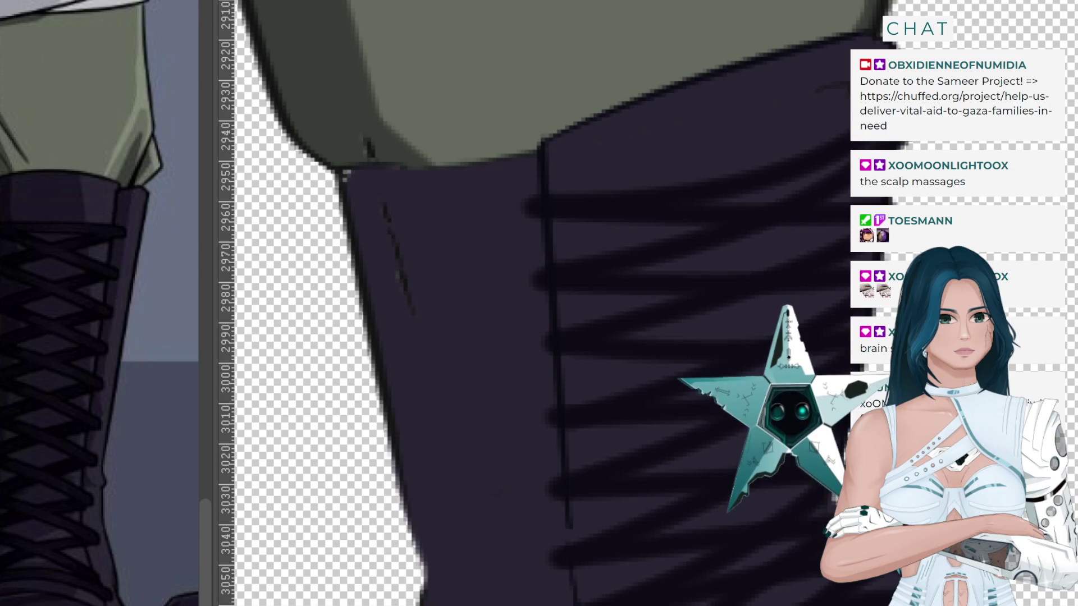
pyautogui.scroll(-5, 505, 304)
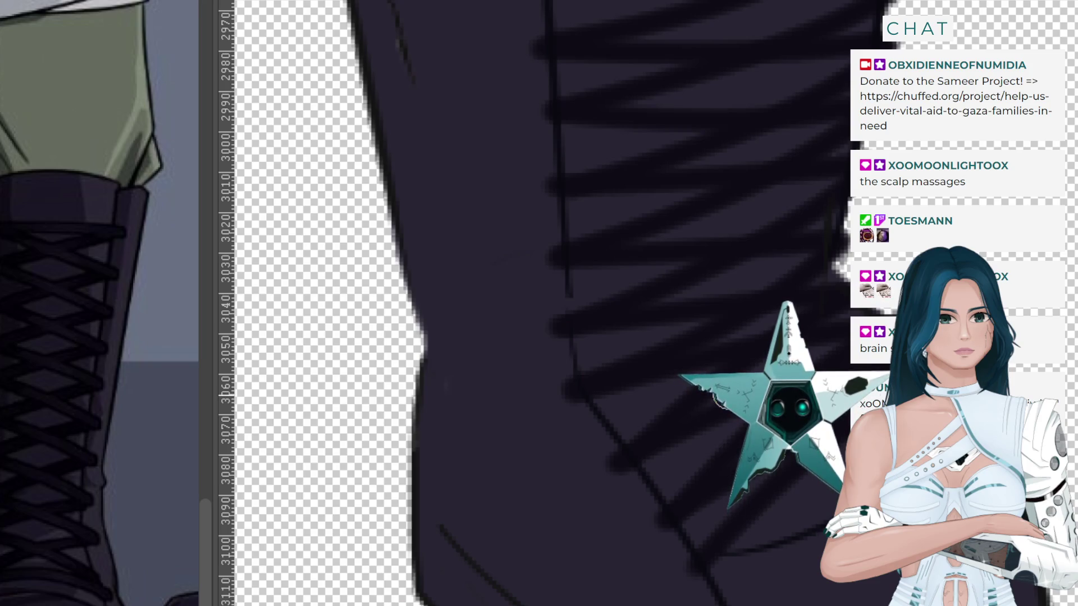
# Zoom the view out and back in over the boots to review the lacing.
pyautogui.scroll(-5, 664, 520)
pyautogui.scroll(-2, 721, 427)
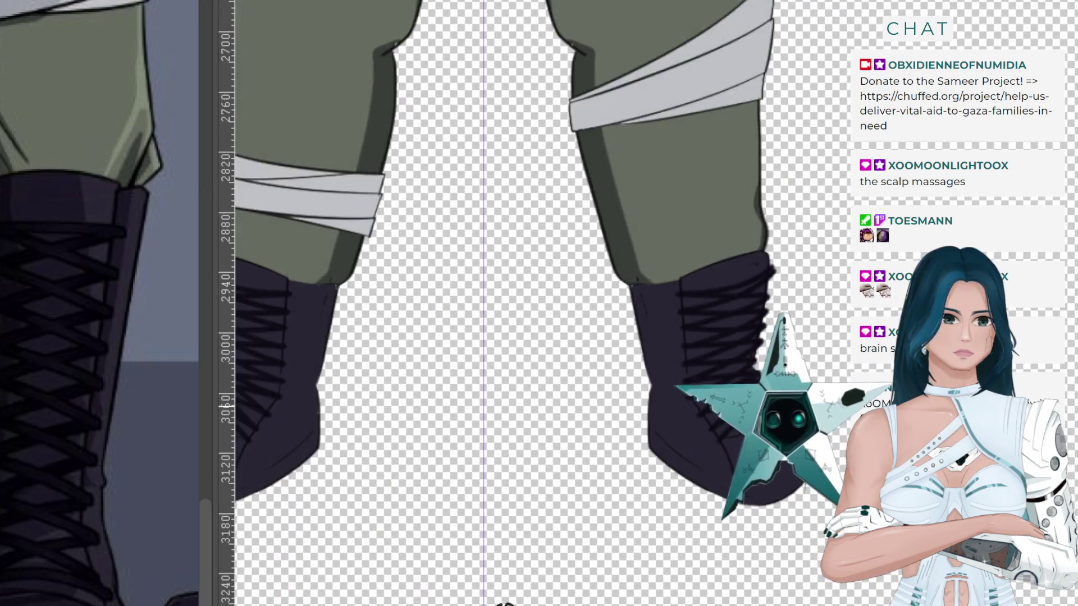
pyautogui.scroll(-1, 722, 427)
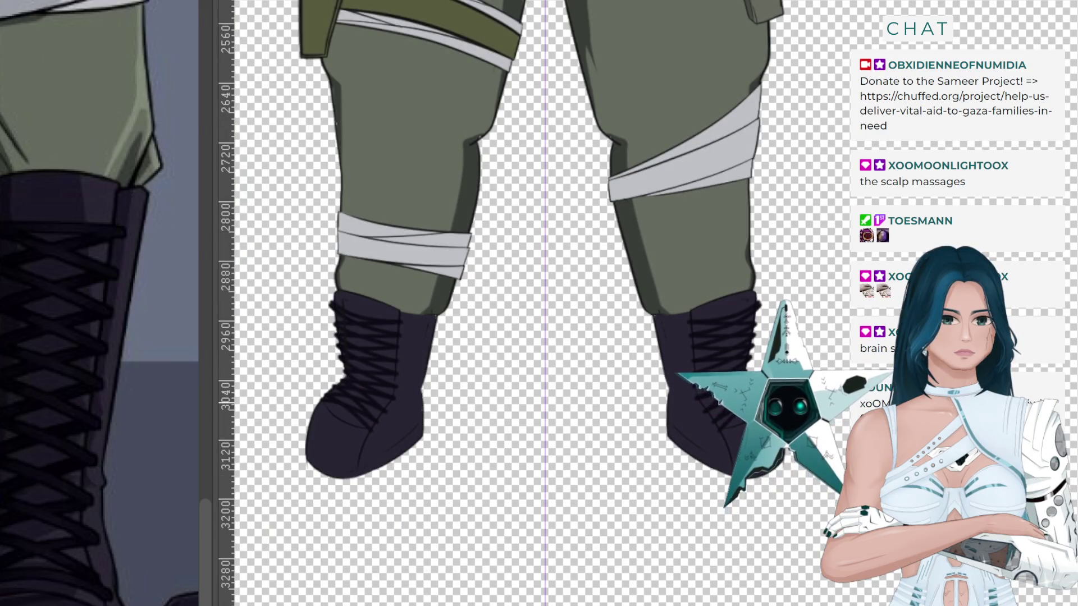
pyautogui.scroll(-1, 784, 423)
pyautogui.scroll(-1, 784, 423)
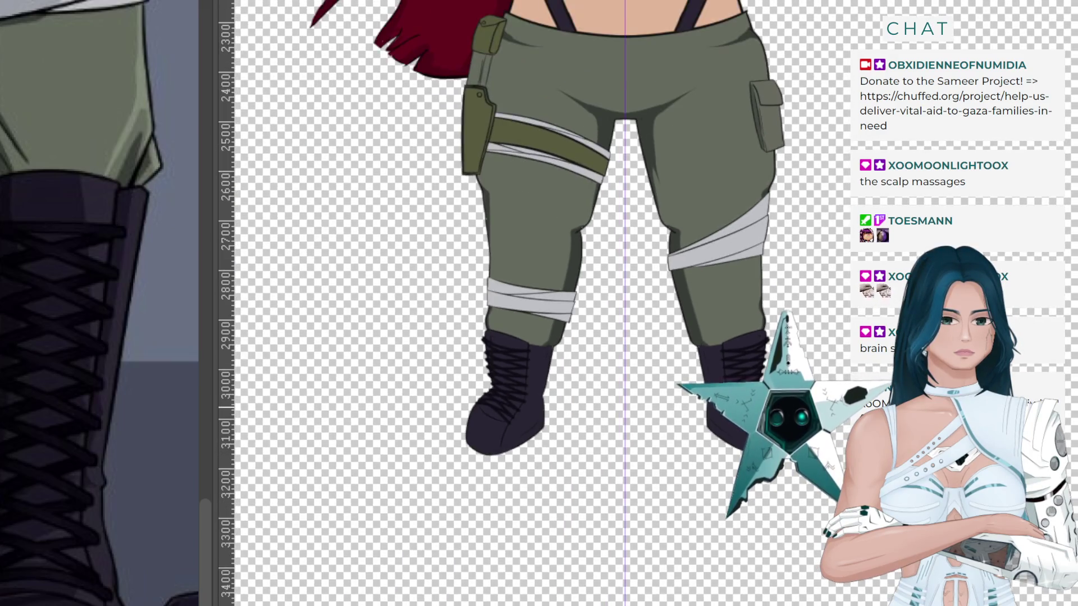
pyautogui.scroll(1, 584, 309)
pyautogui.scroll(1, 584, 309)
pyautogui.scroll(1, 632, 350)
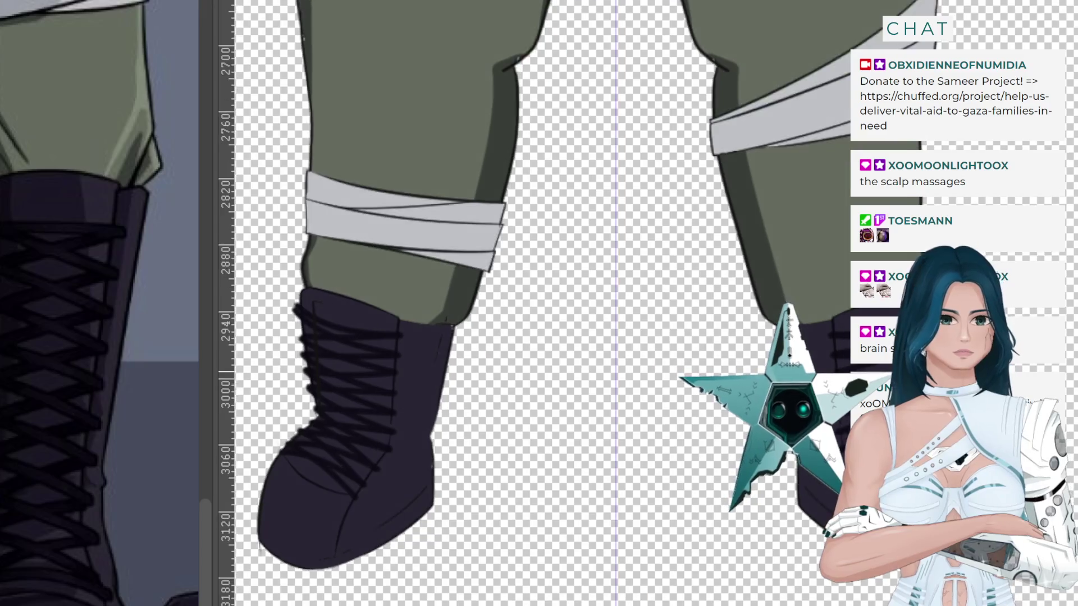
# Zoom in on the right boot for lace painting, then zoom back out.
pyautogui.scroll(2, 926, 404)
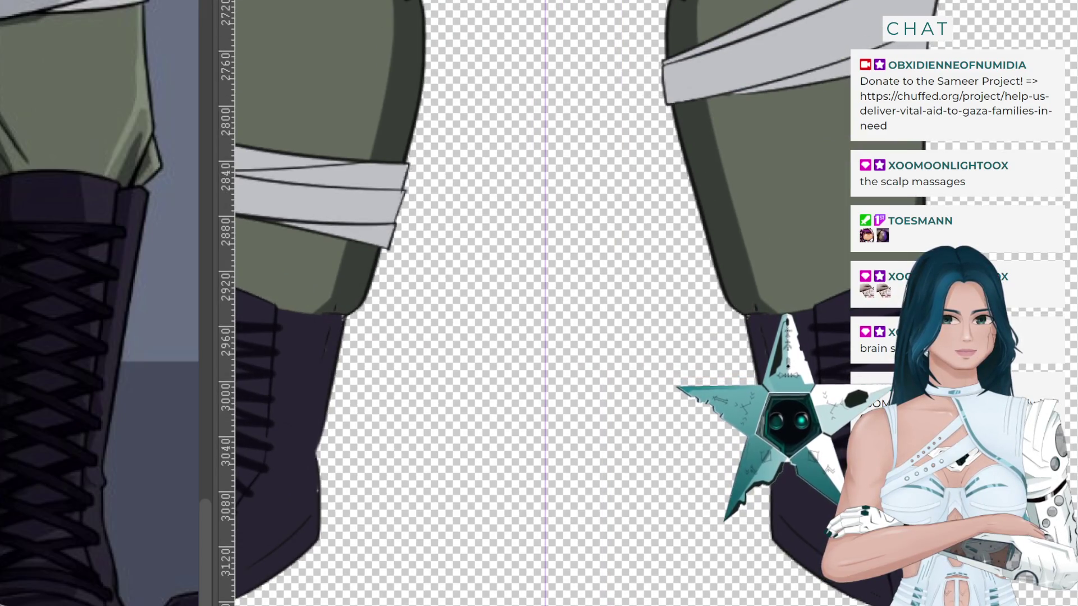
pyautogui.scroll(2, 890, 545)
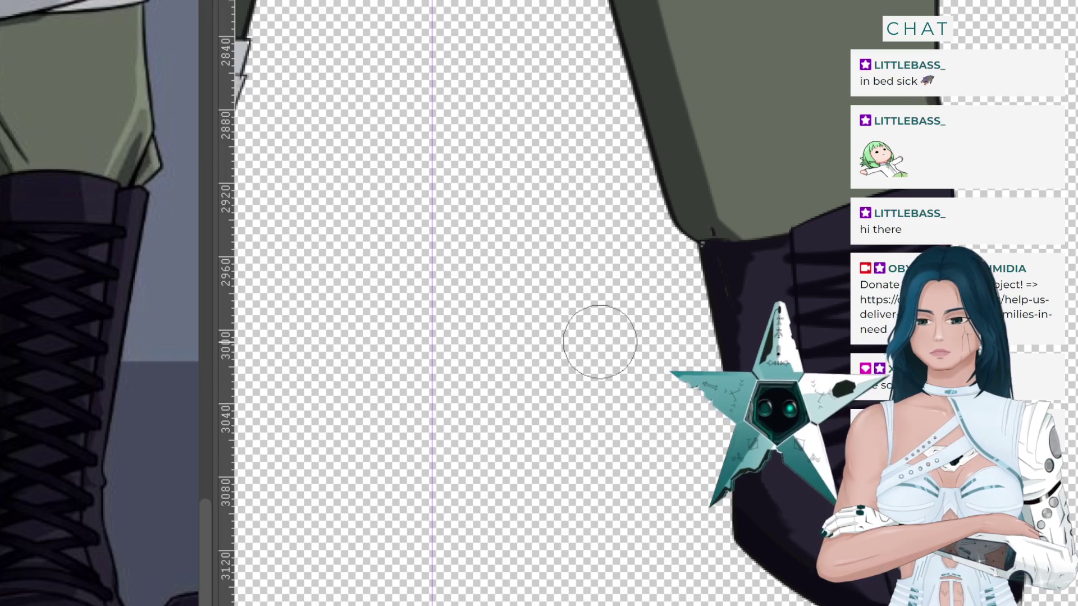
pyautogui.scroll(-2, 646, 309)
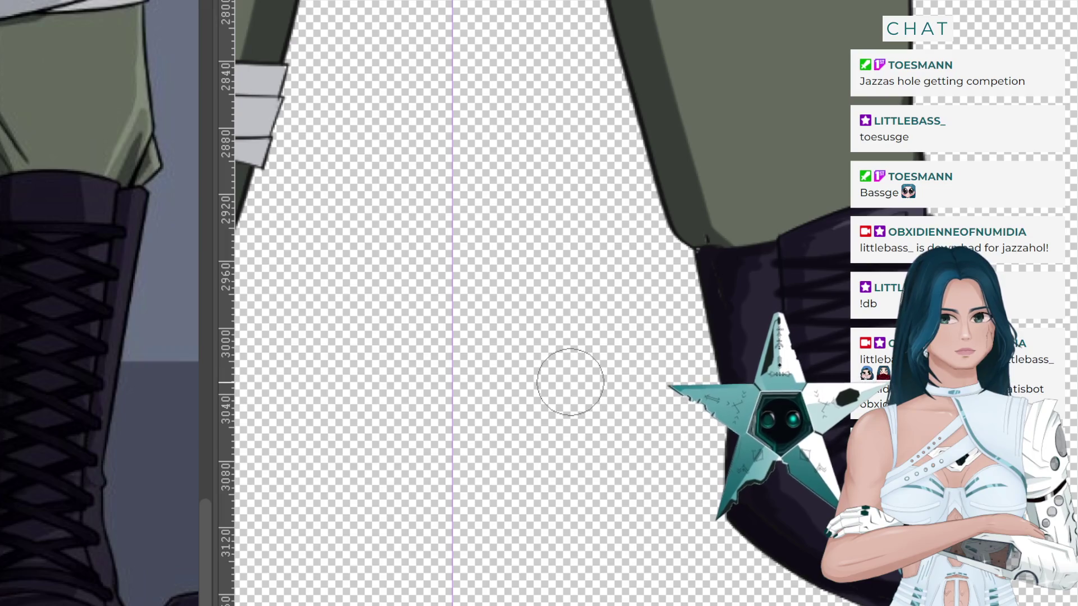
# Zoom out and back in on the right boot to review its fold shading and highlights.
pyautogui.scroll(-2, 569, 381)
pyautogui.scroll(-2, 734, 293)
pyautogui.scroll(-2, 722, 301)
pyautogui.scroll(2, 680, 337)
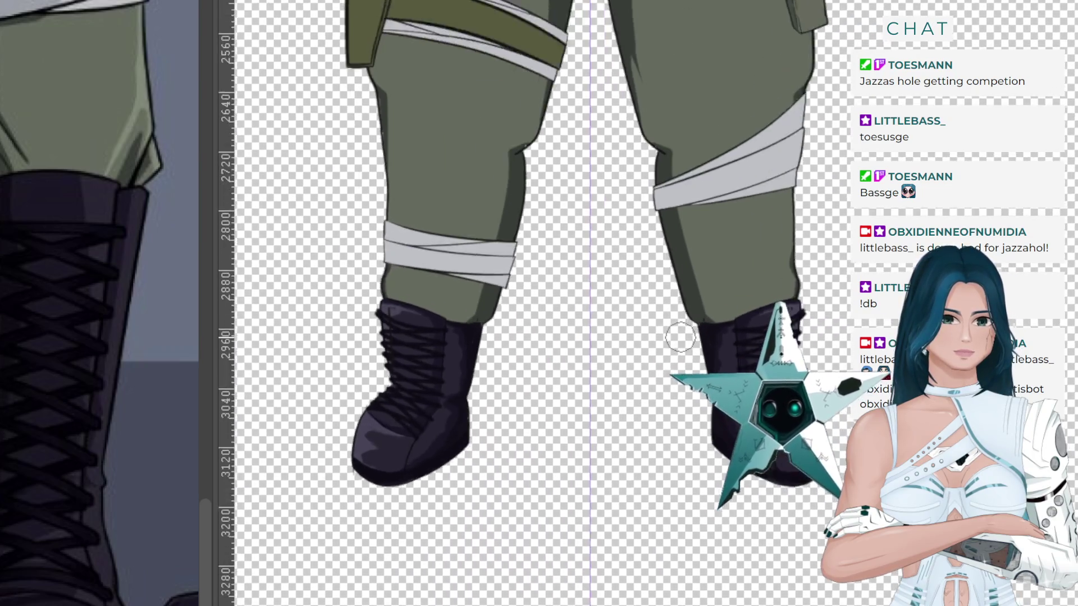
pyautogui.scroll(3, 681, 336)
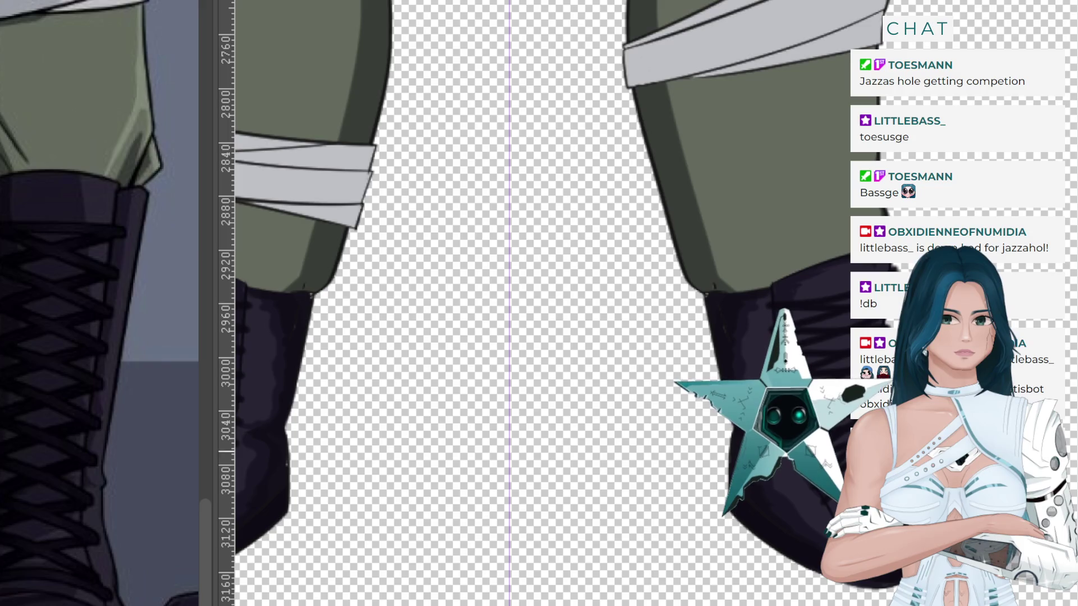
pyautogui.scroll(1, 932, 472)
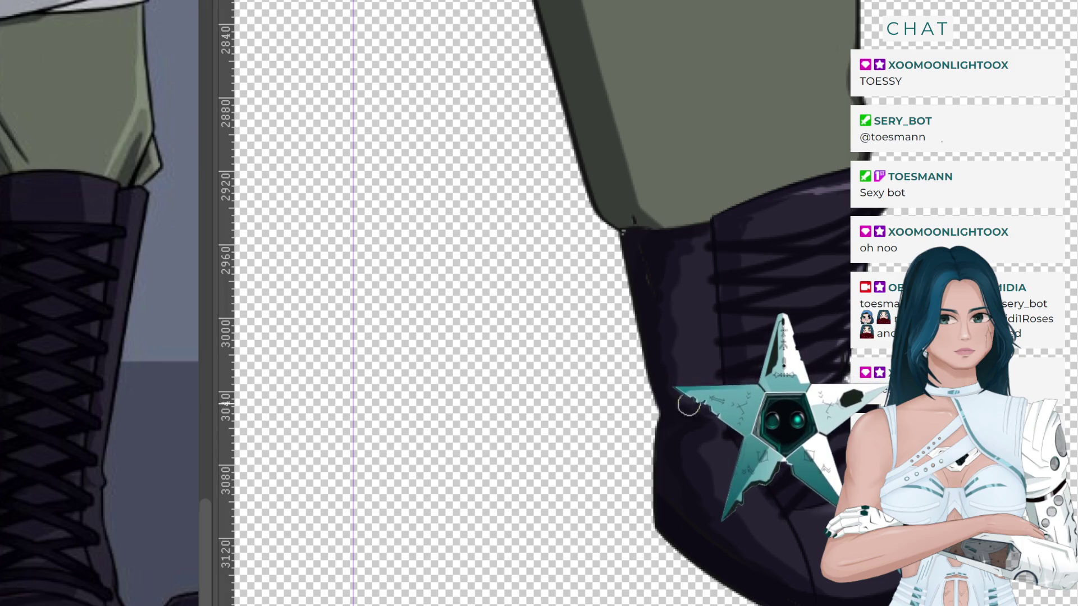
# Zoom out to check both laced, toe-highlighted boots.
pyautogui.scroll(-2, 572, 460)
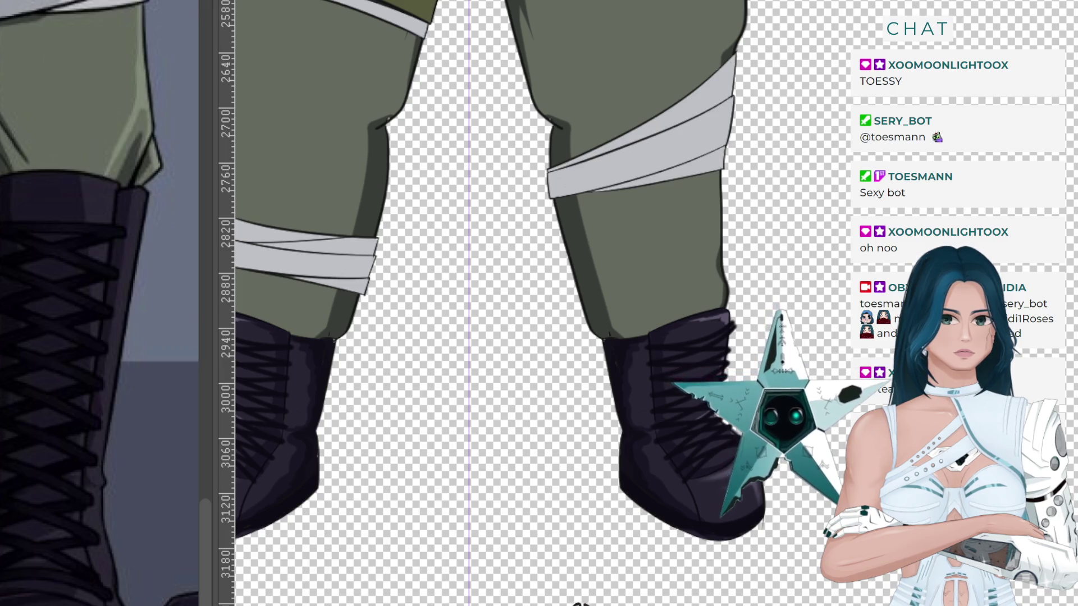
pyautogui.scroll(-2, 716, 308)
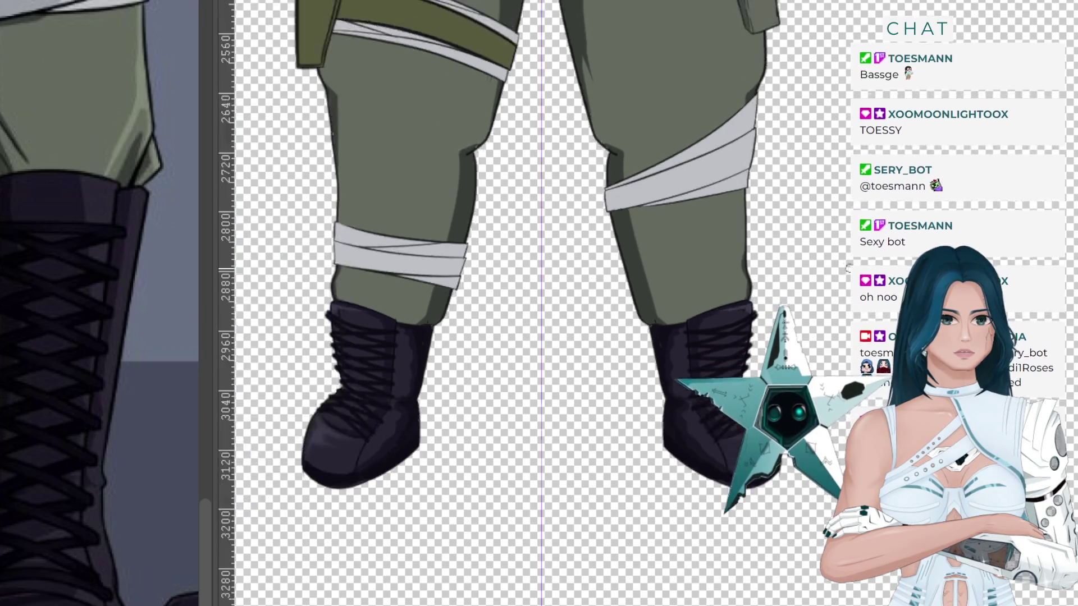
# Zoom in on the boots, then zoom out to see both legs and boots.
pyautogui.scroll(1, 717, 309)
pyautogui.scroll(1, 716, 309)
pyautogui.scroll(1, 717, 309)
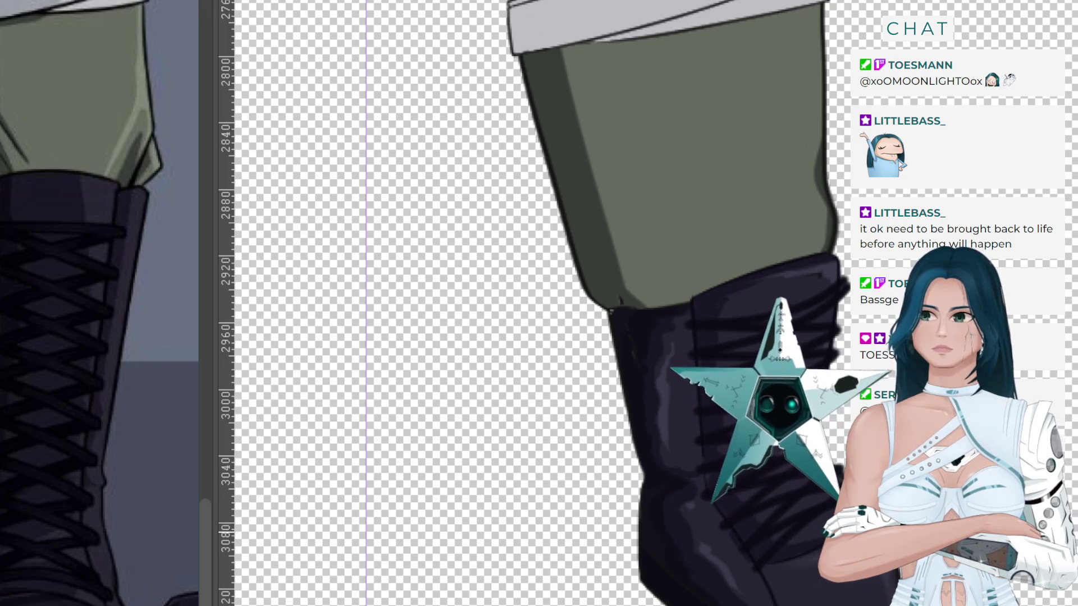
pyautogui.scroll(-1, 604, 543)
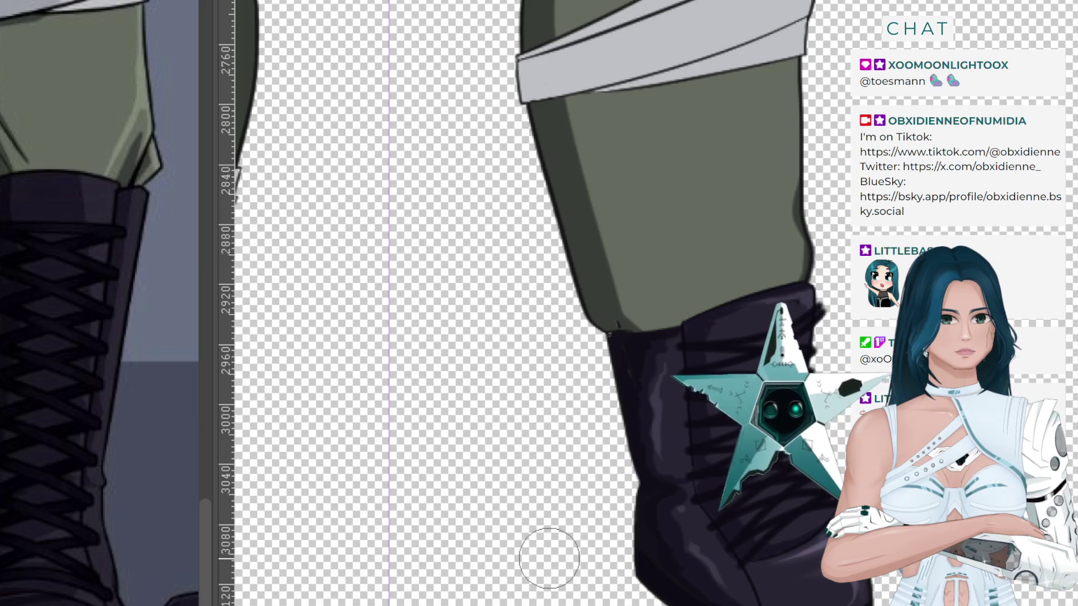
pyautogui.press('-')
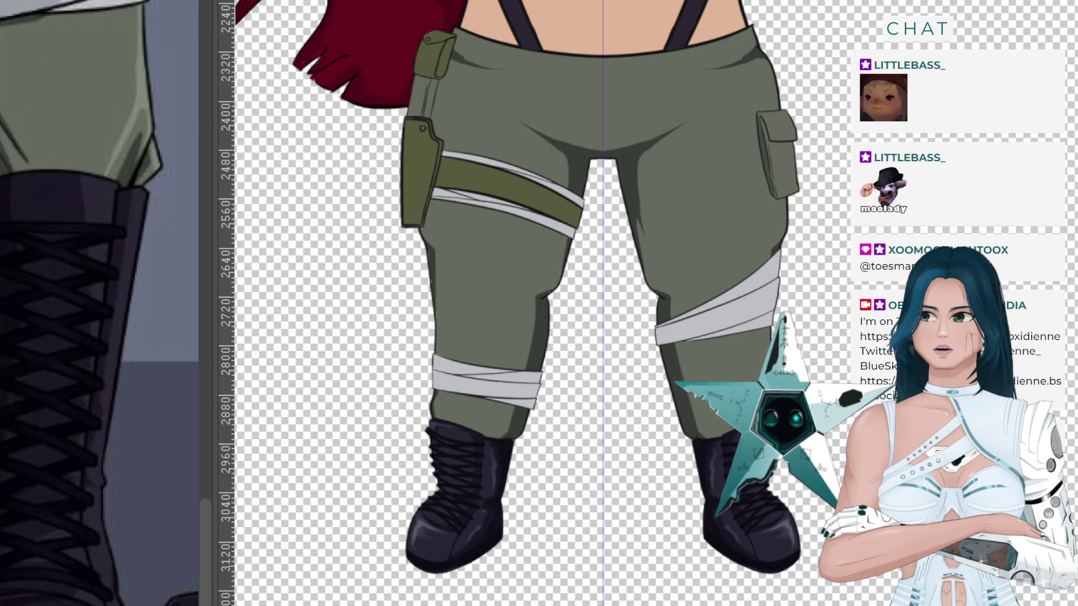
pyautogui.scroll(10, 553, 303)
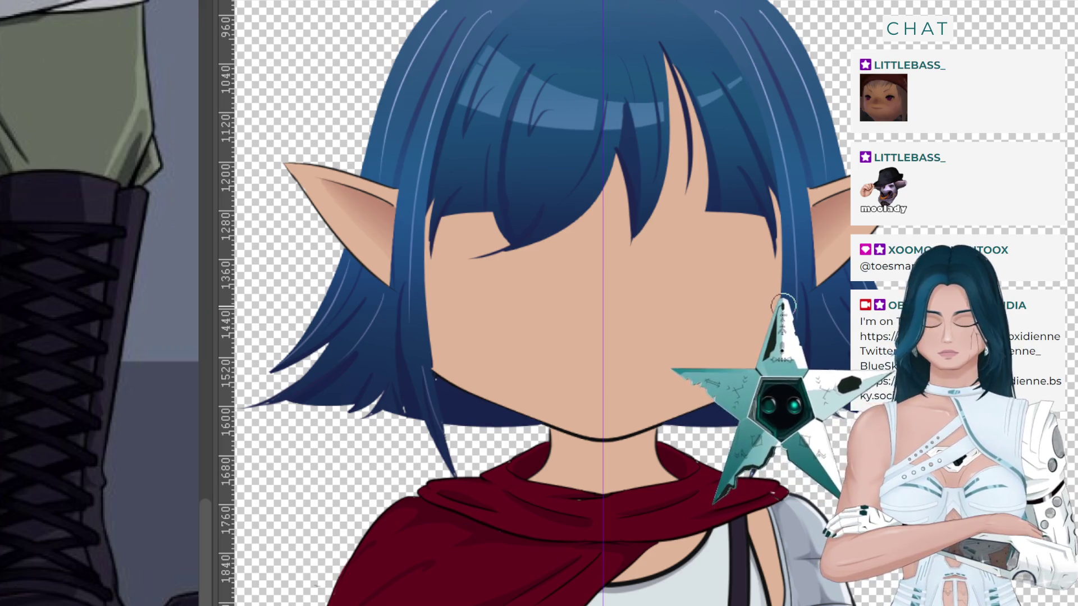
pyautogui.scroll(-2, 730, 303)
pyautogui.scroll(-1, 730, 236)
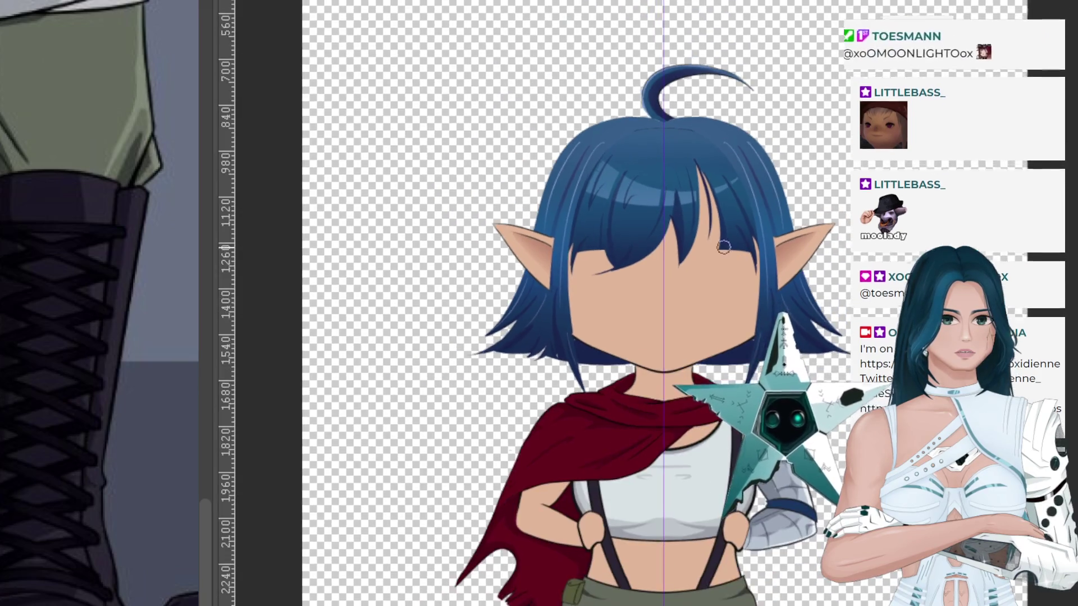
pyautogui.scroll(-1, 723, 247)
pyautogui.scroll(-1, 718, 505)
pyautogui.scroll(1, 718, 538)
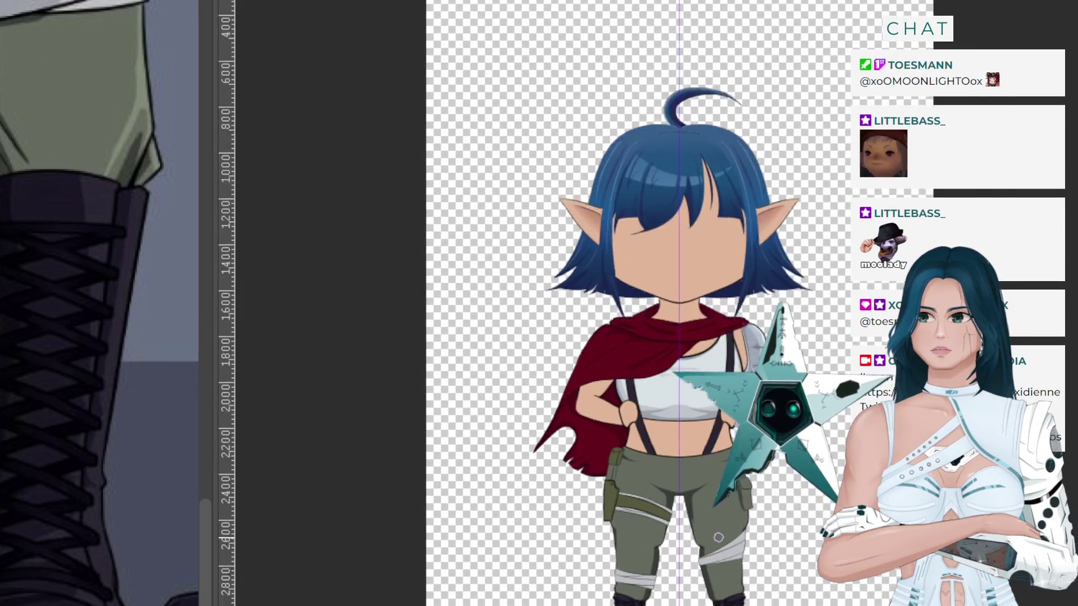
pyautogui.scroll(1, 718, 538)
pyautogui.scroll(2, 718, 538)
pyautogui.scroll(1, 718, 538)
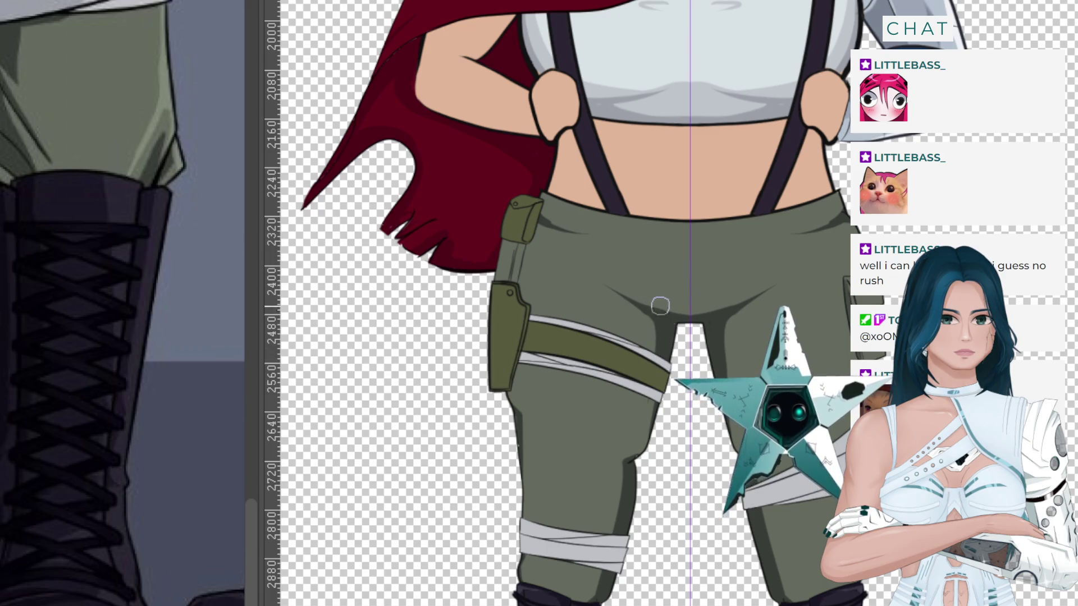
# Paint a darker shadow across the pants crotch, redoing it further left.
pyautogui.moveTo(730, 306)
pyautogui.mouseDown()
pyautogui.moveTo(673, 302)
pyautogui.moveTo(693, 301)
pyautogui.mouseUp()
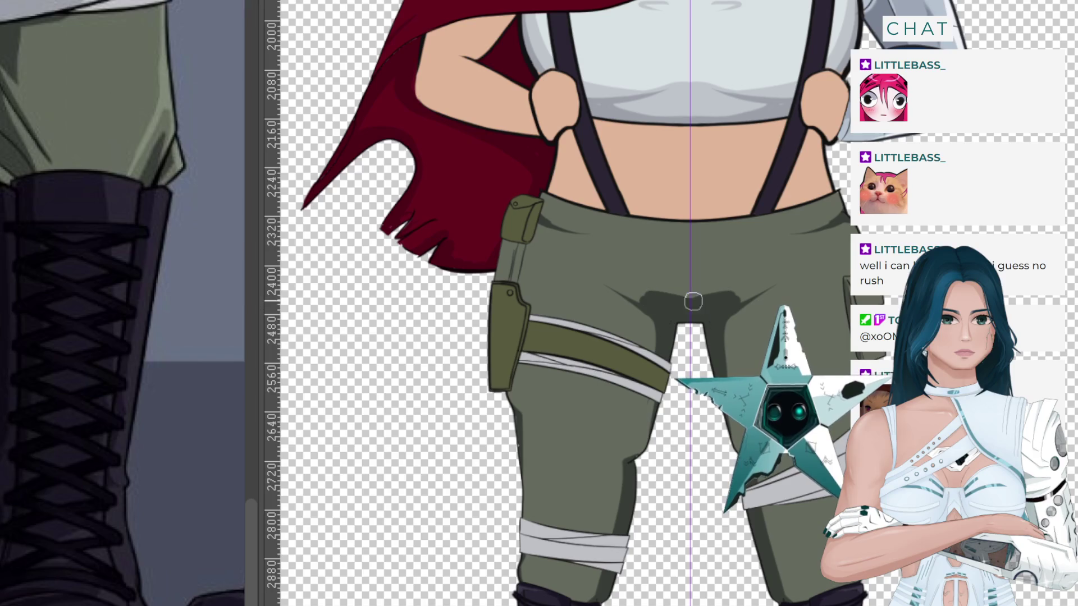
pyautogui.hotkey('ctrl', 'z')
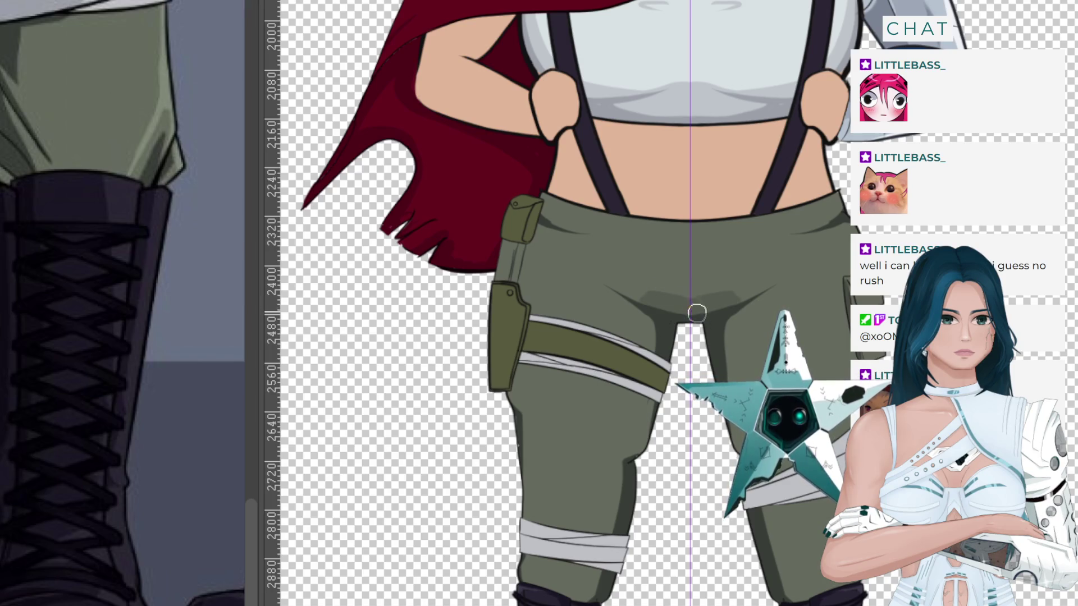
pyautogui.moveTo(655, 293)
pyautogui.mouseDown()
pyautogui.moveTo(630, 288)
pyautogui.moveTo(655, 372)
pyautogui.moveTo(615, 517)
pyautogui.mouseUp()
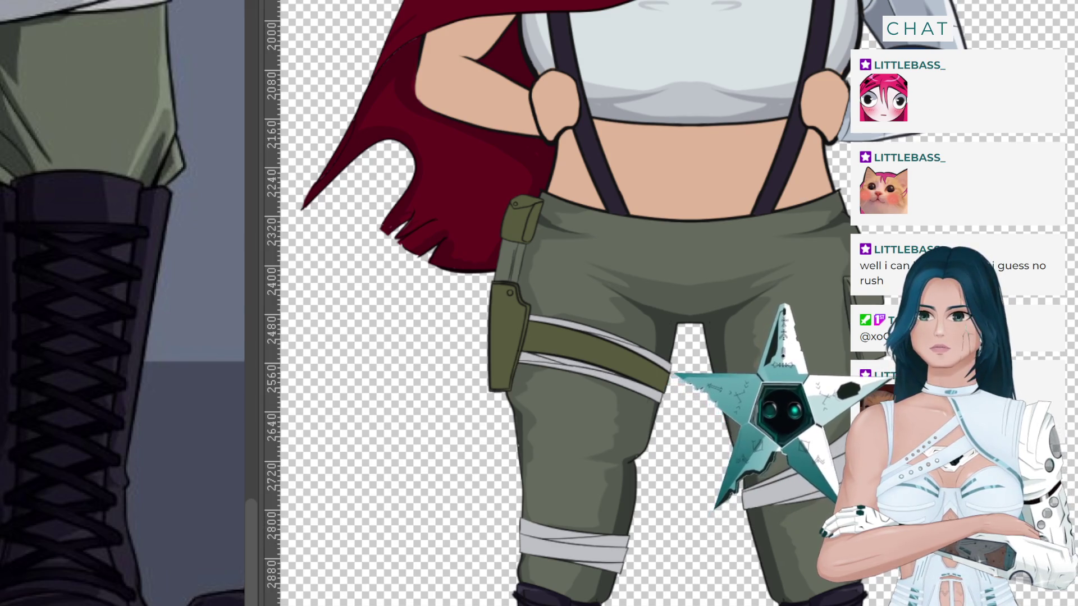
# Zoom out to view the shaded cargo pants above the boots.
pyautogui.scroll(-2, 430, 381)
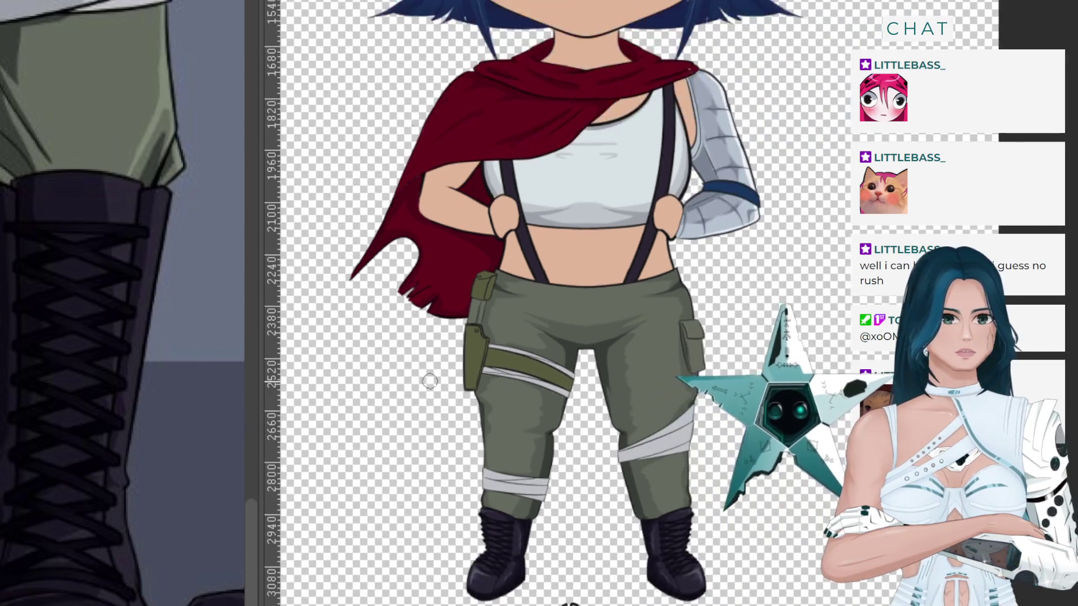
# Zoom in on the legs and pick a green from the reference image with the Eyedropper.
pyautogui.scroll(2, 600, 446)
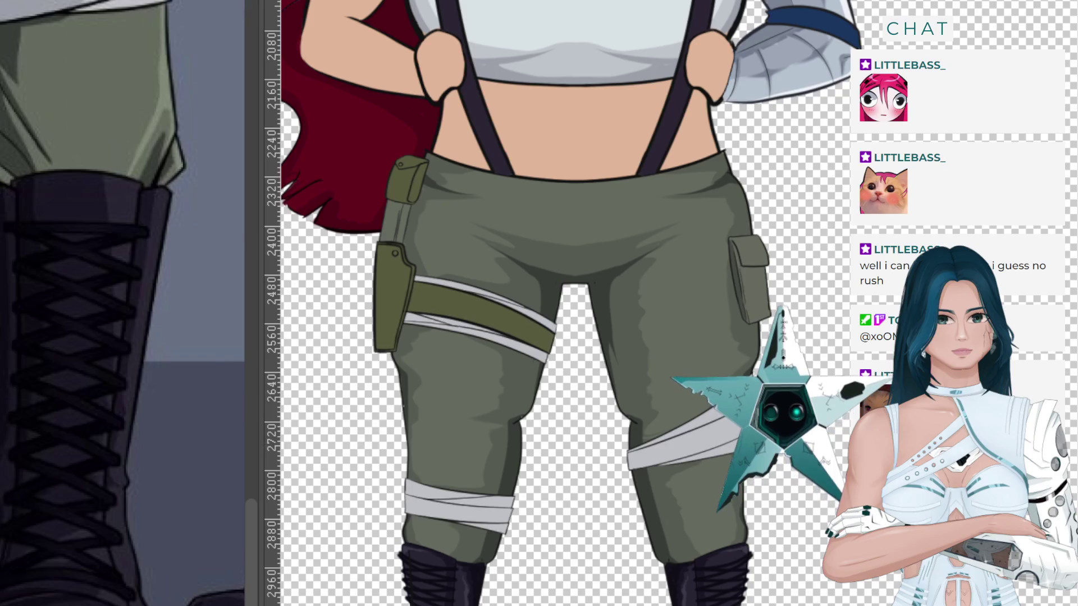
pyautogui.moveTo(157, 97); pyautogui.dragTo(163, 96)
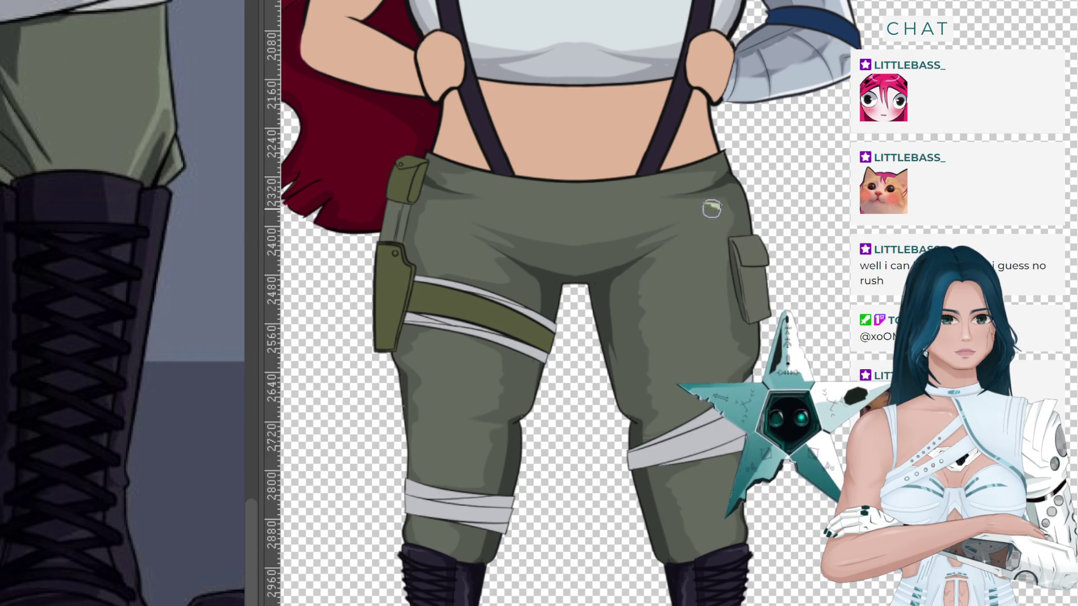
# Paint light-green highlight streaks down the right-hand thigh, redoing the first stroke.
pyautogui.moveTo(707, 202); pyautogui.dragTo(721, 264)
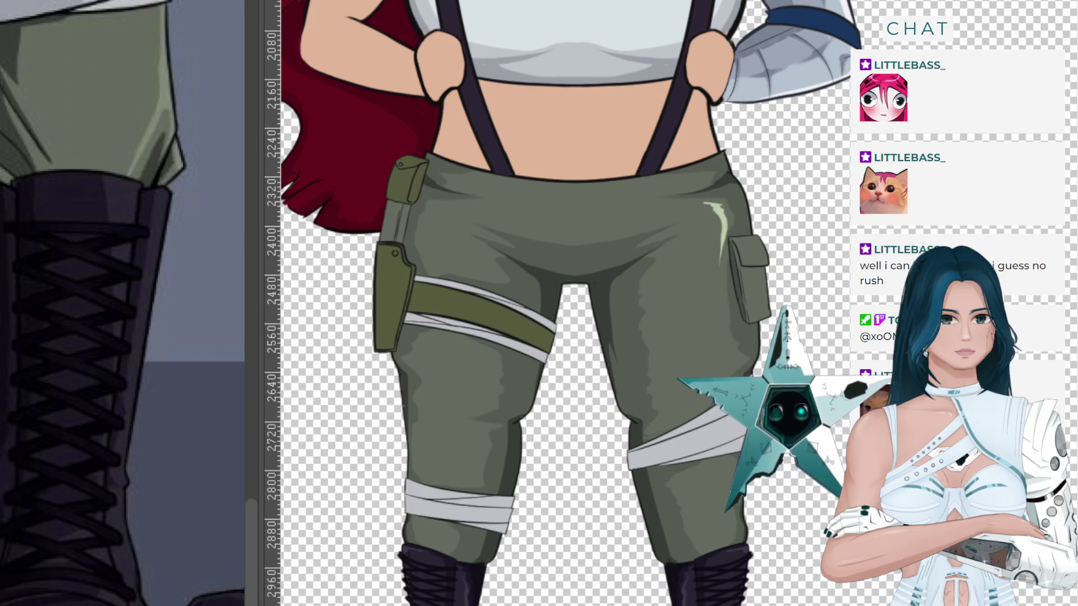
pyautogui.hotkey('ctrl', 'z')
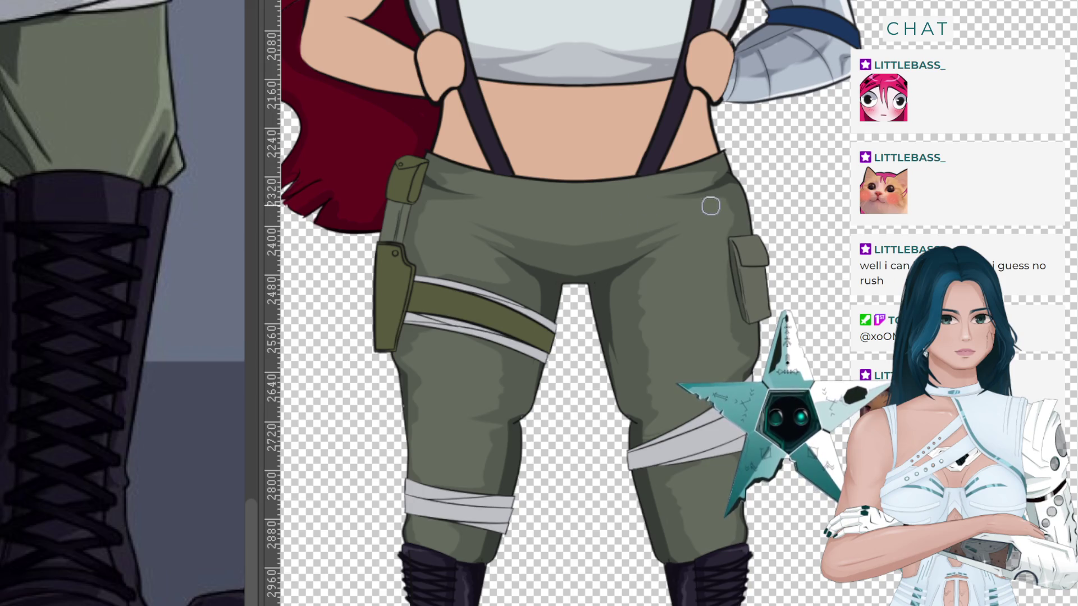
pyautogui.moveTo(707, 200); pyautogui.dragTo(724, 225)
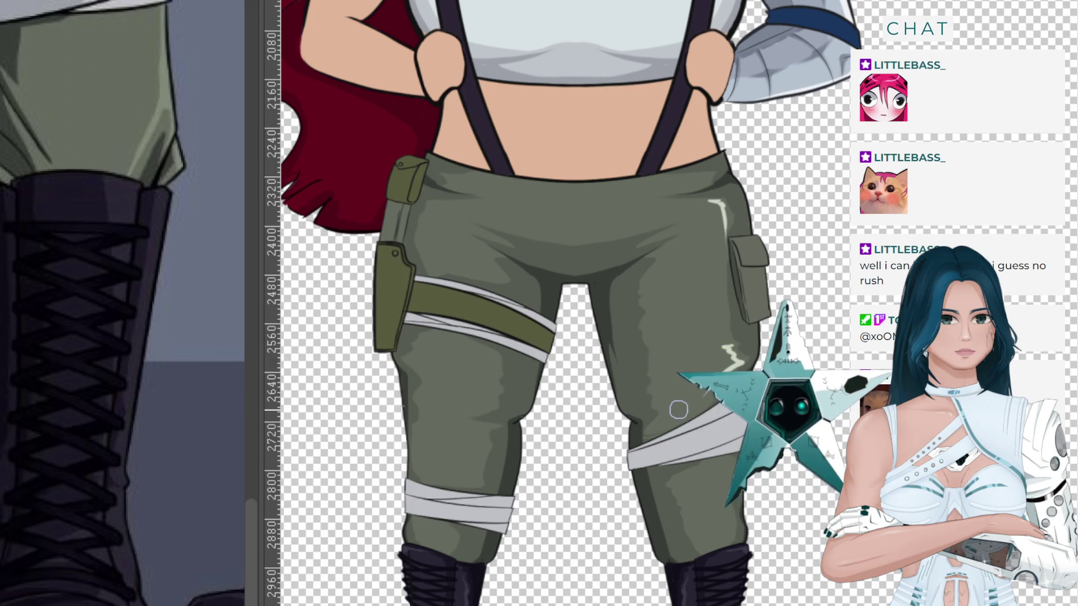
pyautogui.moveTo(724, 484); pyautogui.dragTo(726, 490)
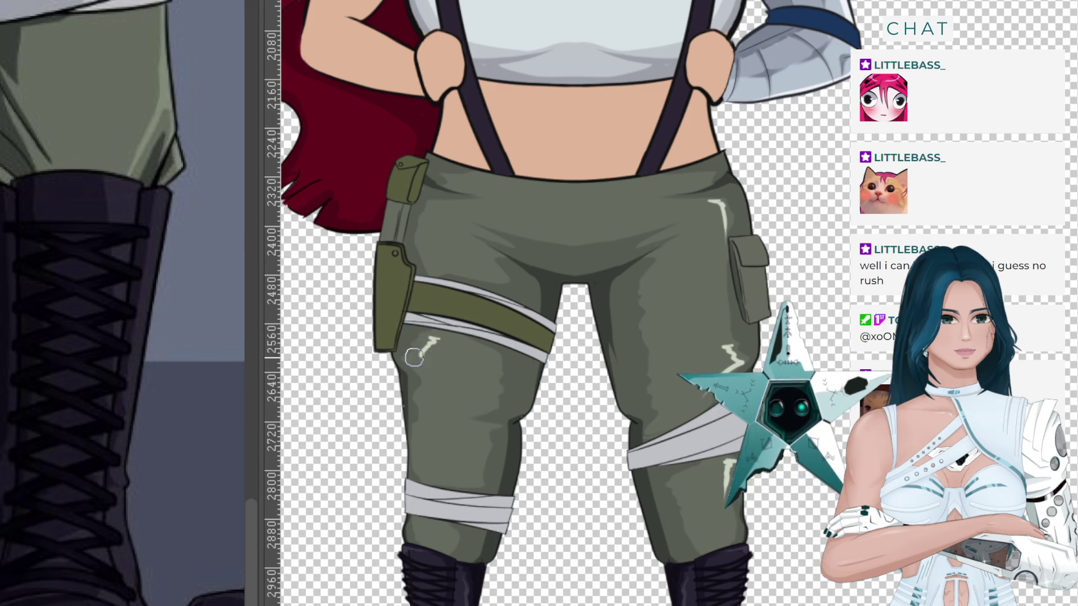
# Add highlights on the other thigh, below the holster and bandage, then lower their opacity.
pyautogui.moveTo(414, 356); pyautogui.dragTo(415, 405)
pyautogui.moveTo(437, 207); pyautogui.dragTo(418, 239)
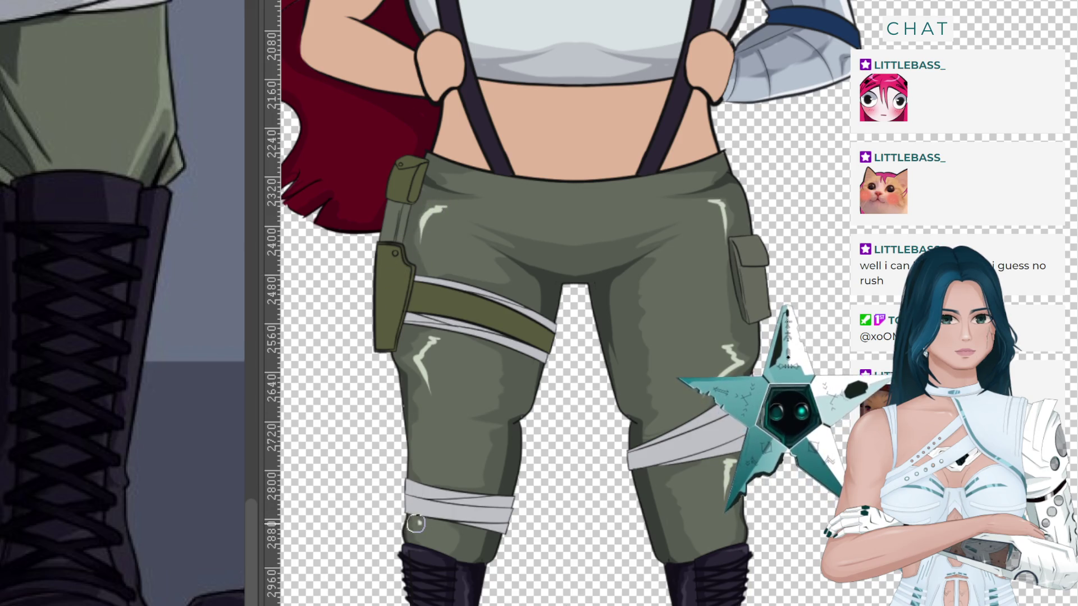
pyautogui.moveTo(416, 523); pyautogui.dragTo(419, 532)
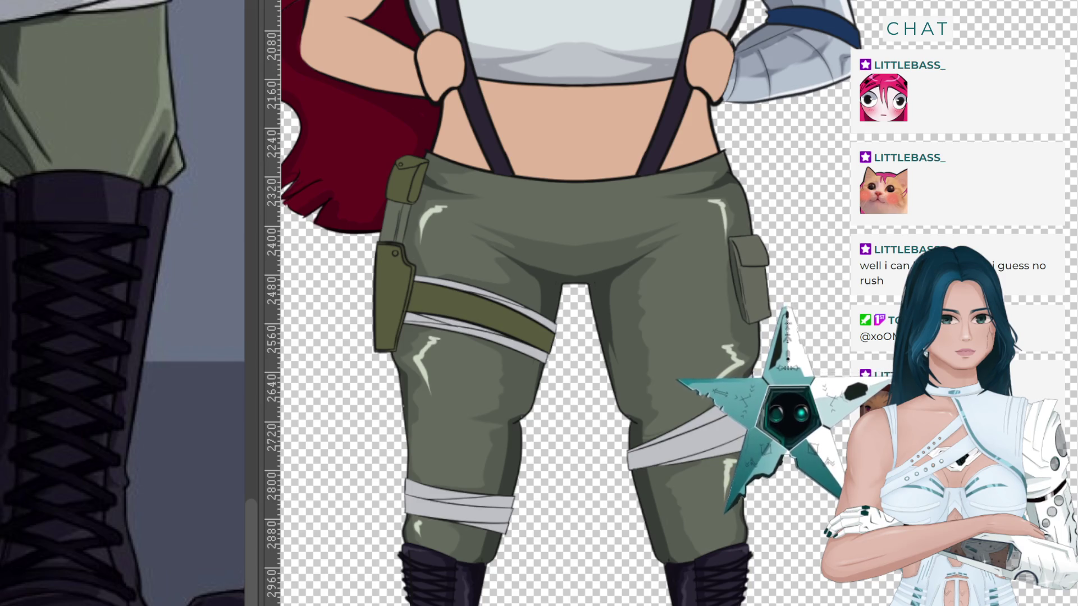
pyautogui.press('5')
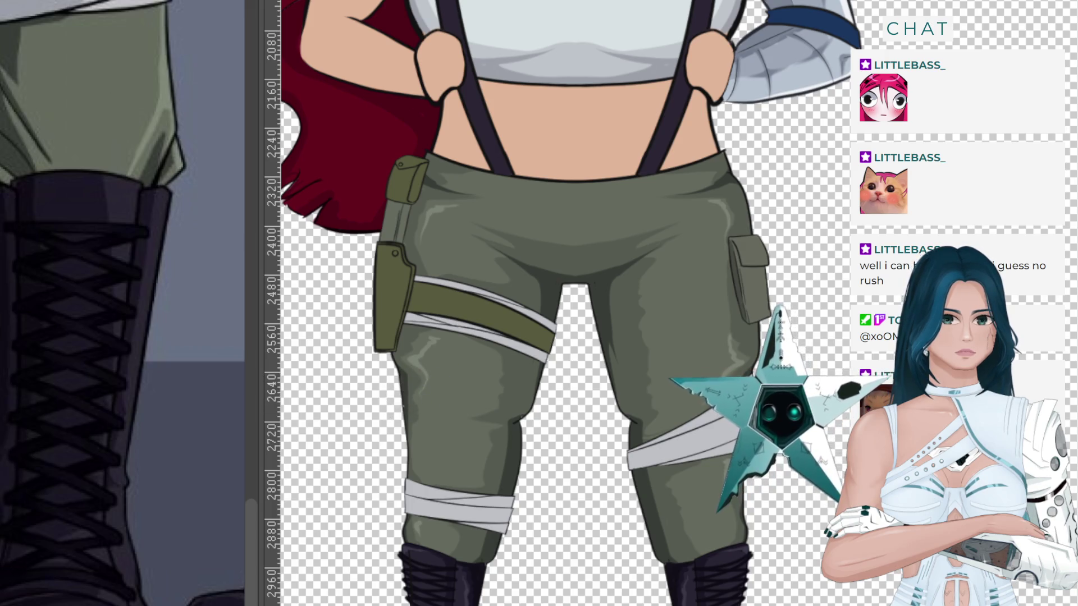
# Zoom out to view the whole outfit with the blended pants highlights.
pyautogui.scroll(-2, 575, 348)
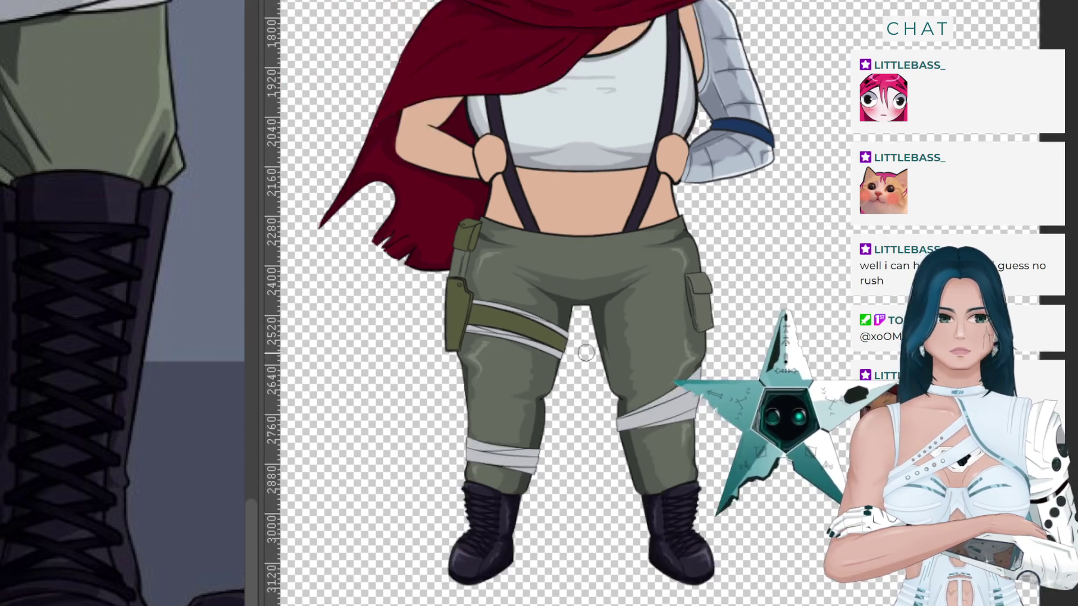
pyautogui.scroll(1, 575, 348)
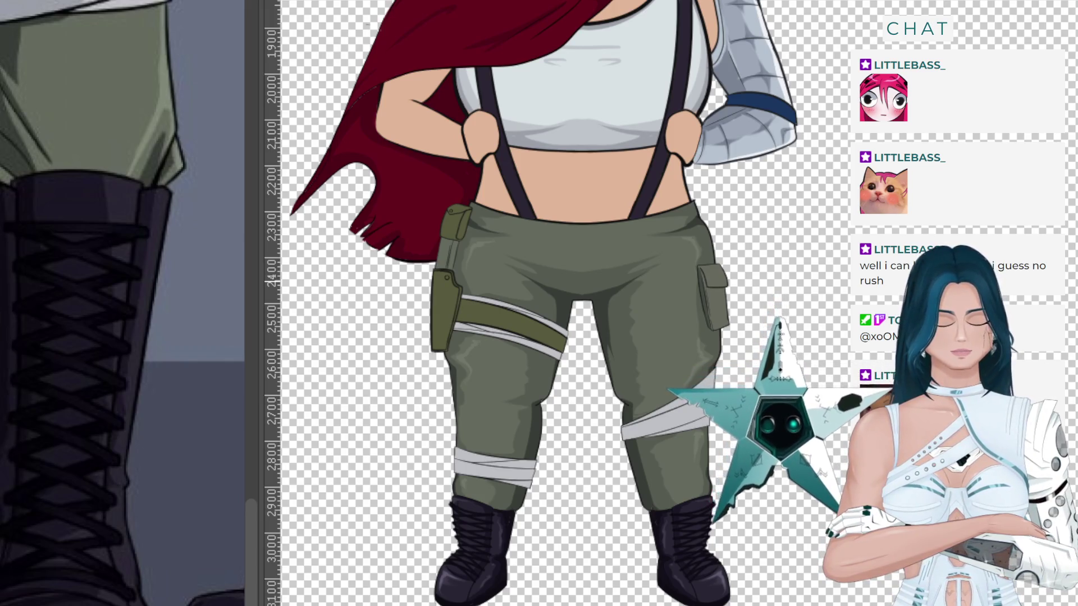
pyautogui.scroll(-5, 535, 166)
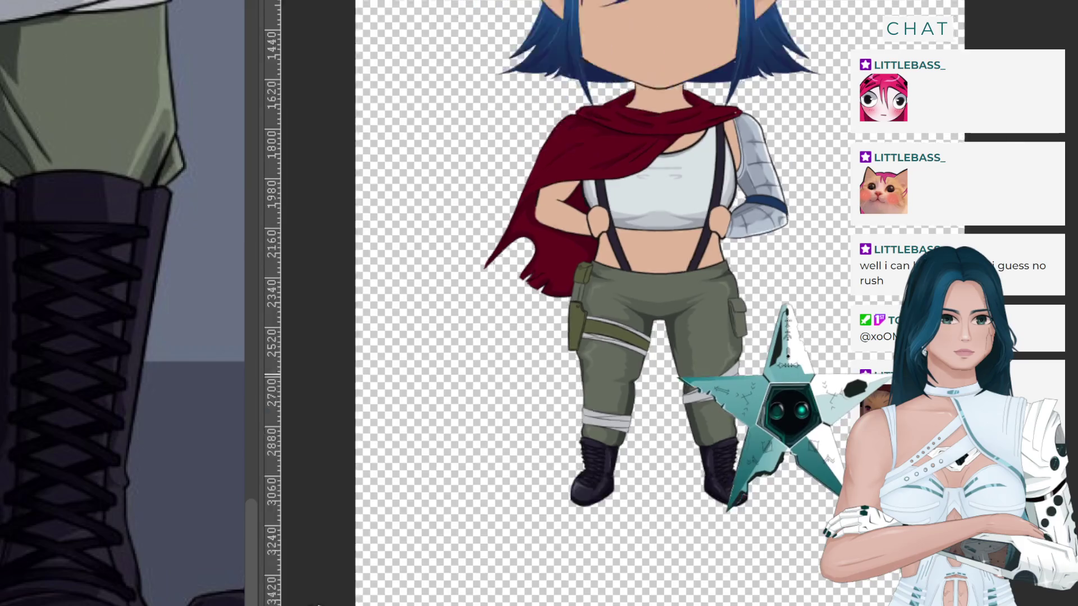
# Widen the reference view beside the chibi canvas.
pyautogui.scroll(1, 692, 134)
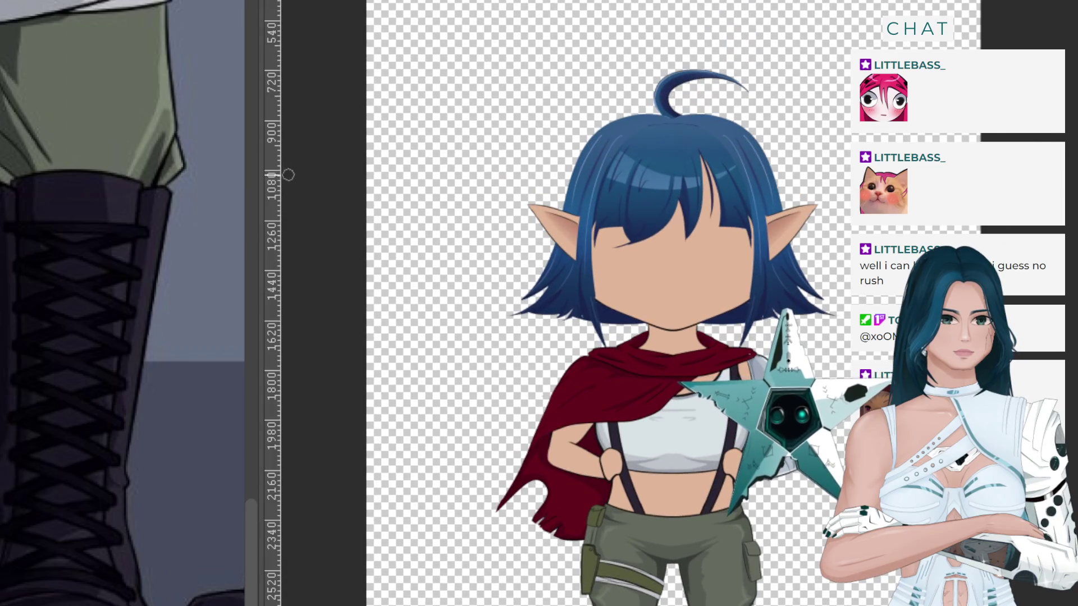
pyautogui.moveTo(259, 303); pyautogui.dragTo(413, 303)
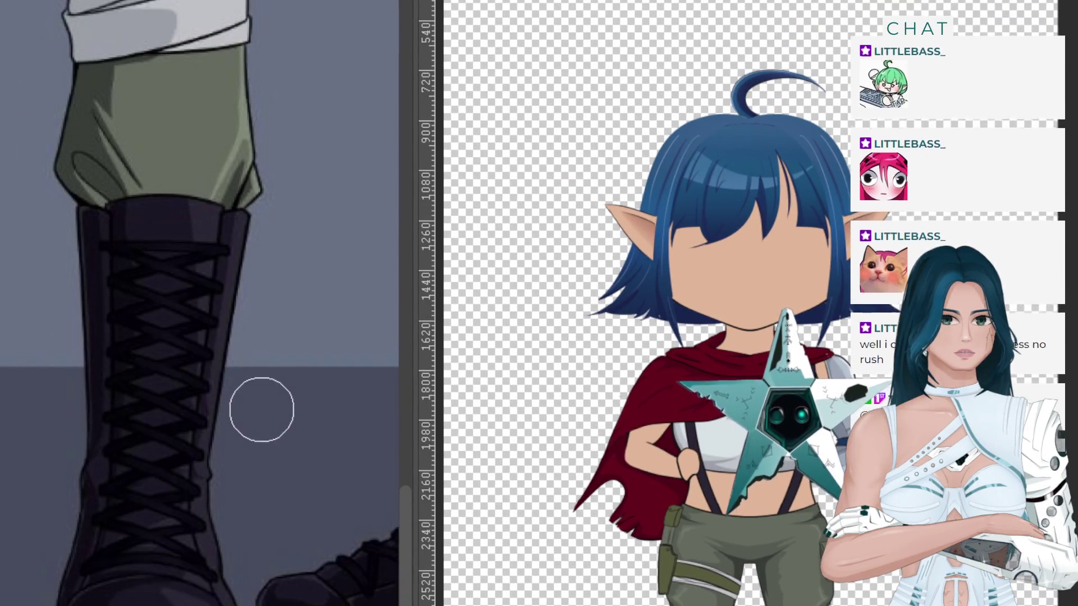
pyautogui.scroll(-1, 263, 410)
# Zoom around the reference image to inspect the belt, holster and glove.
pyautogui.scroll(-2, 274, 479)
pyautogui.scroll(-2, 275, 449)
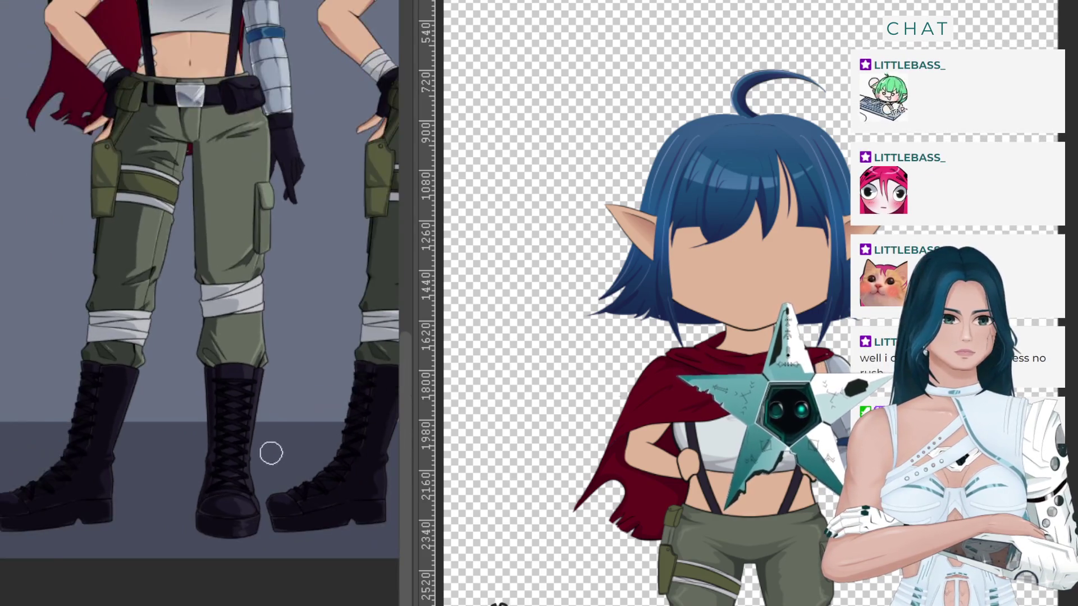
pyautogui.scroll(-2, 272, 450)
pyautogui.scroll(2, 225, 163)
pyautogui.scroll(1, 214, 191)
pyautogui.scroll(1, 203, 208)
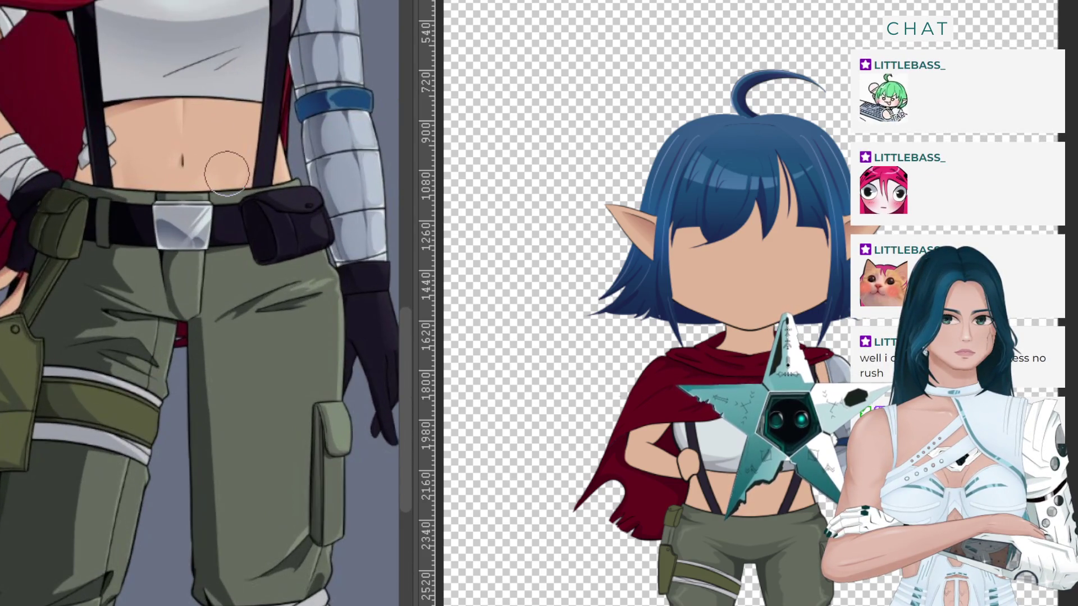
pyautogui.scroll(1, 194, 213)
pyautogui.scroll(-3, 196, 214)
pyautogui.scroll(-1, 85, 219)
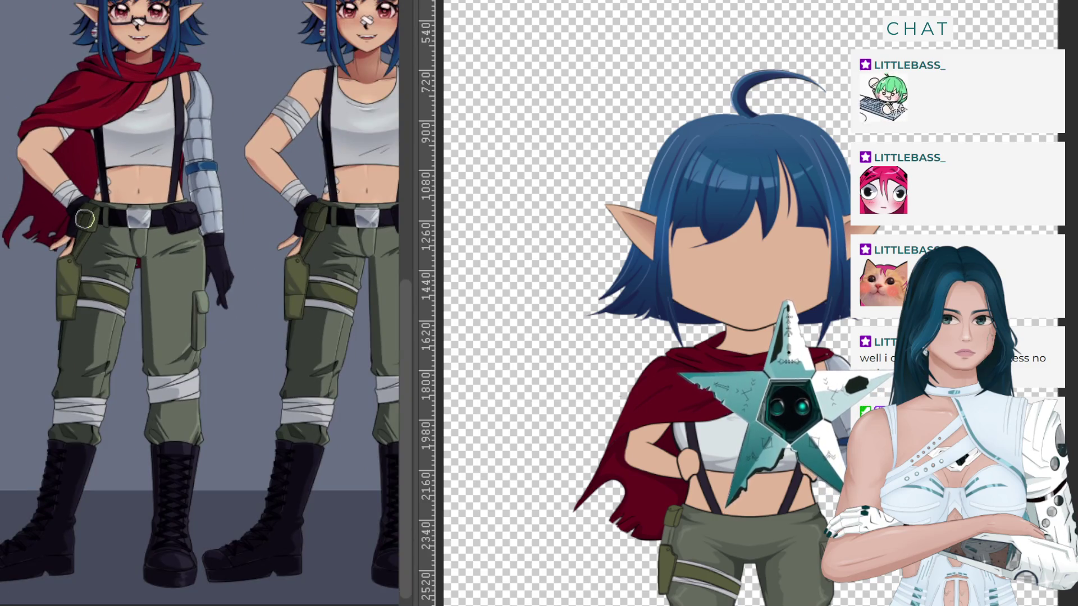
pyautogui.scroll(1, 85, 219)
pyautogui.scroll(1, 67, 216)
pyautogui.scroll(1, 49, 212)
pyautogui.scroll(1, 53, 227)
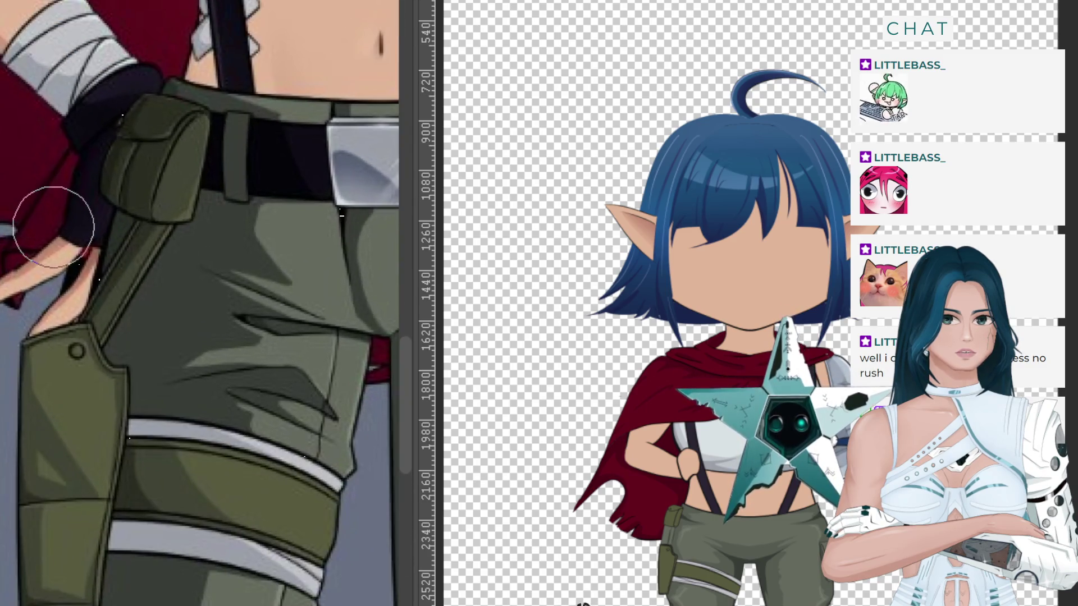
pyautogui.scroll(-1, 53, 228)
pyautogui.scroll(-1, 34, 209)
pyautogui.scroll(-1, 277, 247)
pyautogui.scroll(2, 274, 256)
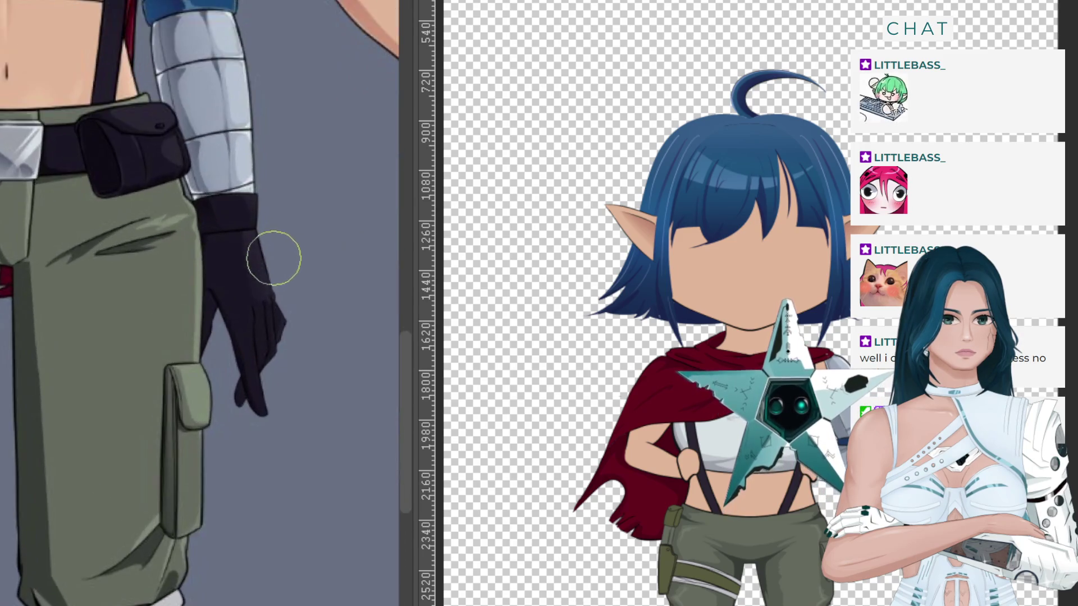
pyautogui.scroll(2, 273, 256)
pyautogui.scroll(-3, 272, 261)
pyautogui.scroll(1, 364, 308)
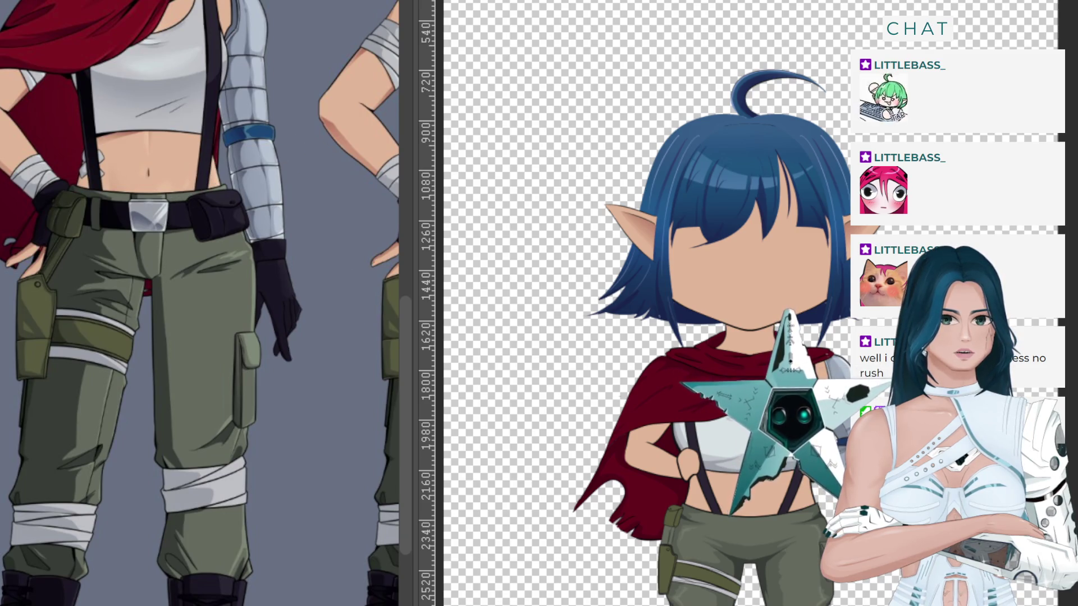
pyautogui.scroll(1, 746, 539)
pyautogui.scroll(2, 746, 548)
pyautogui.scroll(1, 746, 556)
pyautogui.scroll(1, 746, 556)
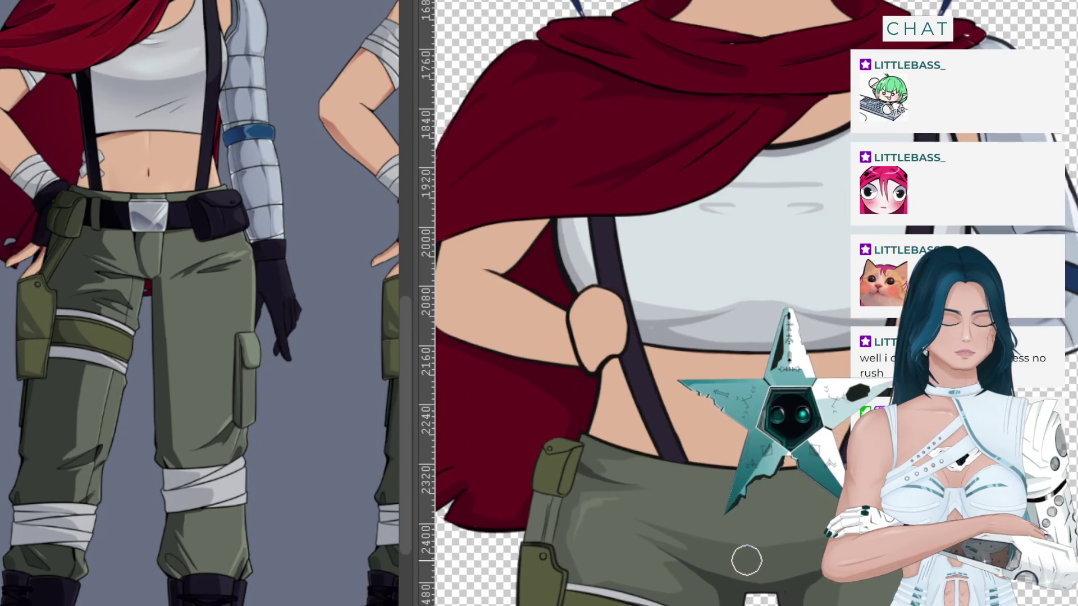
pyautogui.scroll(1, 753, 525)
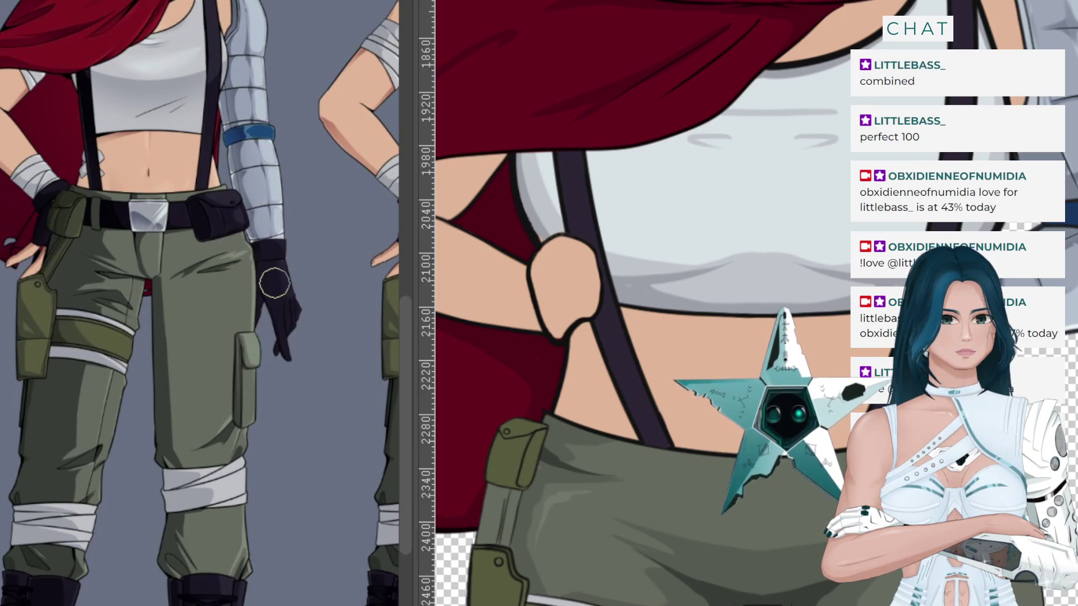
pyautogui.hotkey('ctrl', '-')
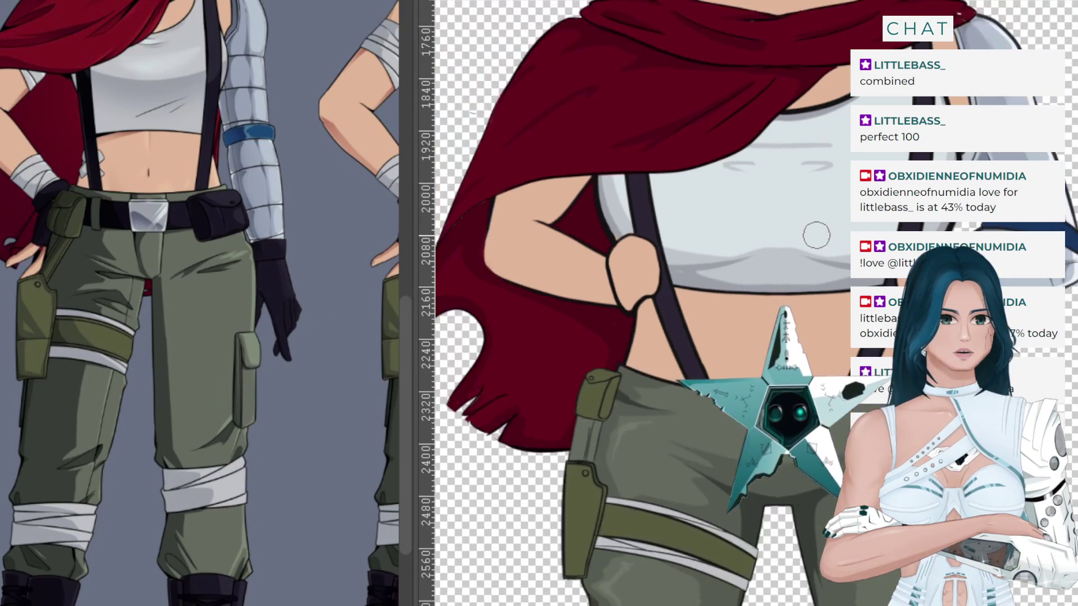
pyautogui.hotkey('ctrl', '+')
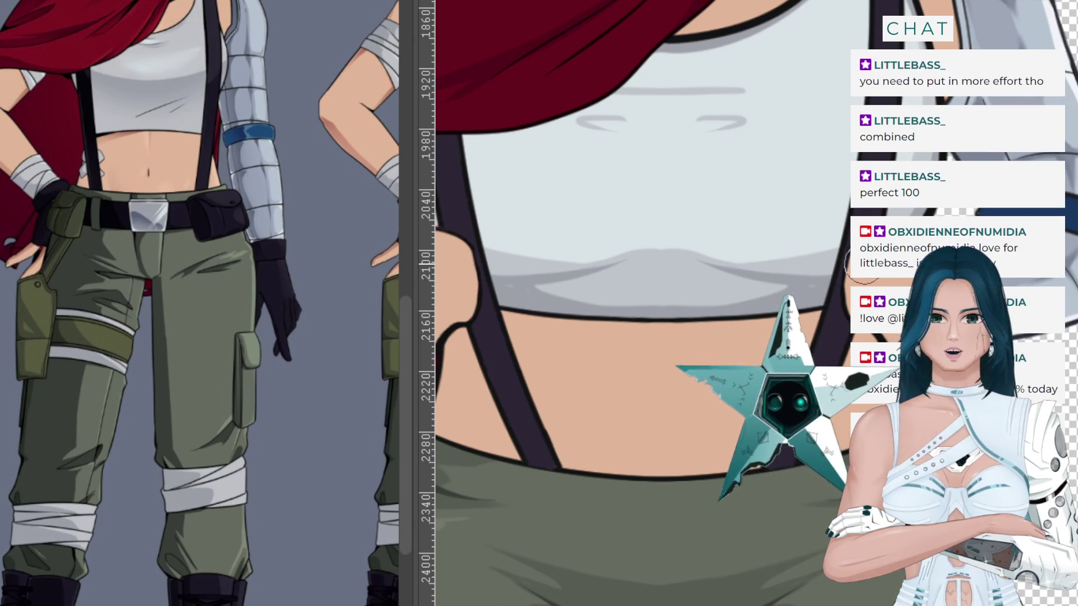
pyautogui.hotkey('ctrl', '+')
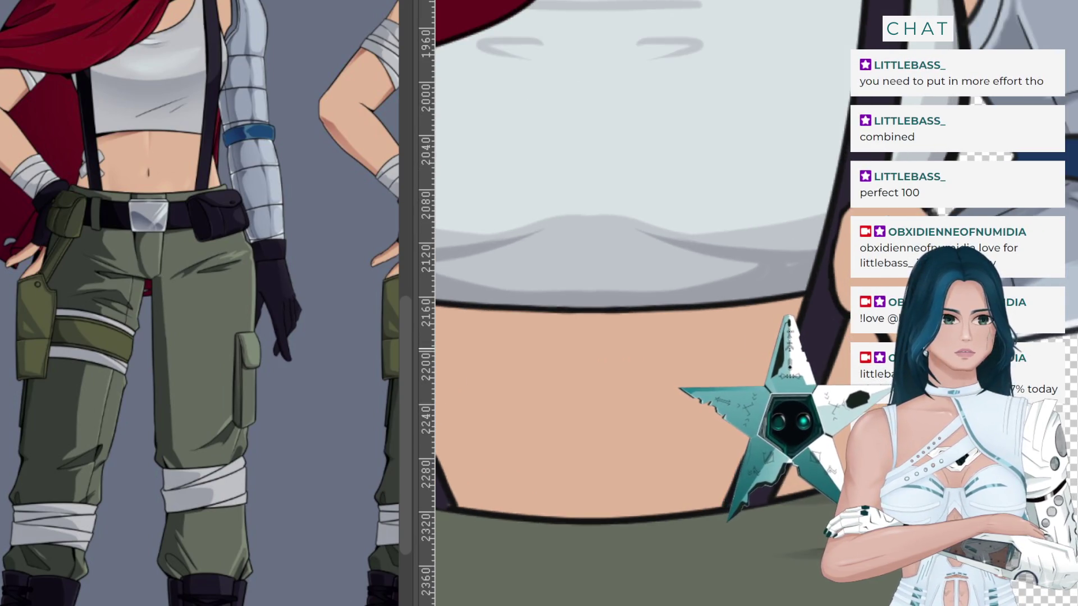
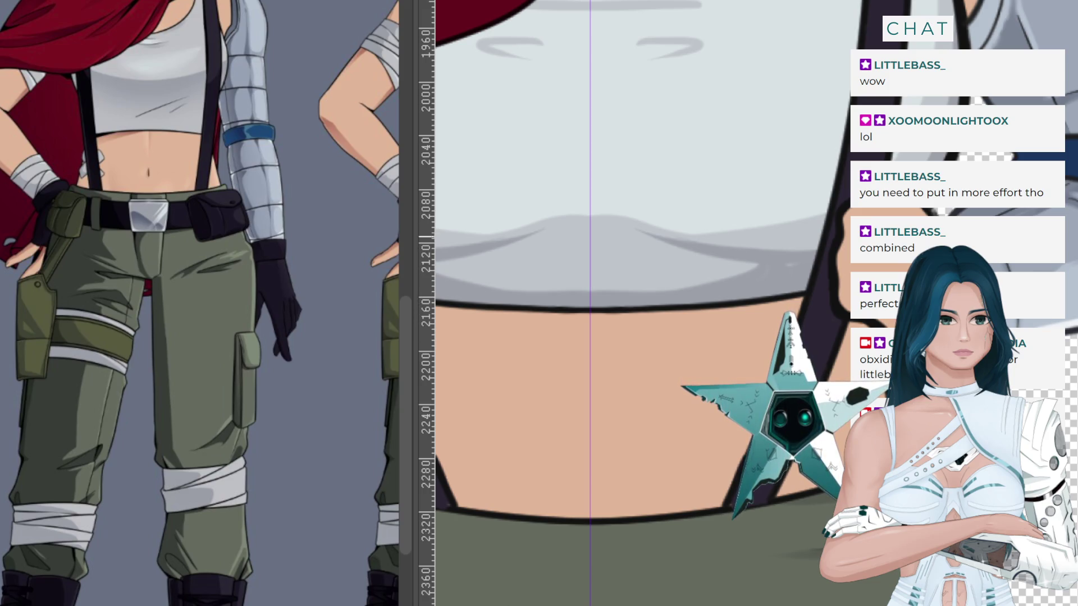
# Sample the dark glove colour from the reference image.
pyautogui.moveTo(208, 211); pyautogui.dragTo(219, 196)
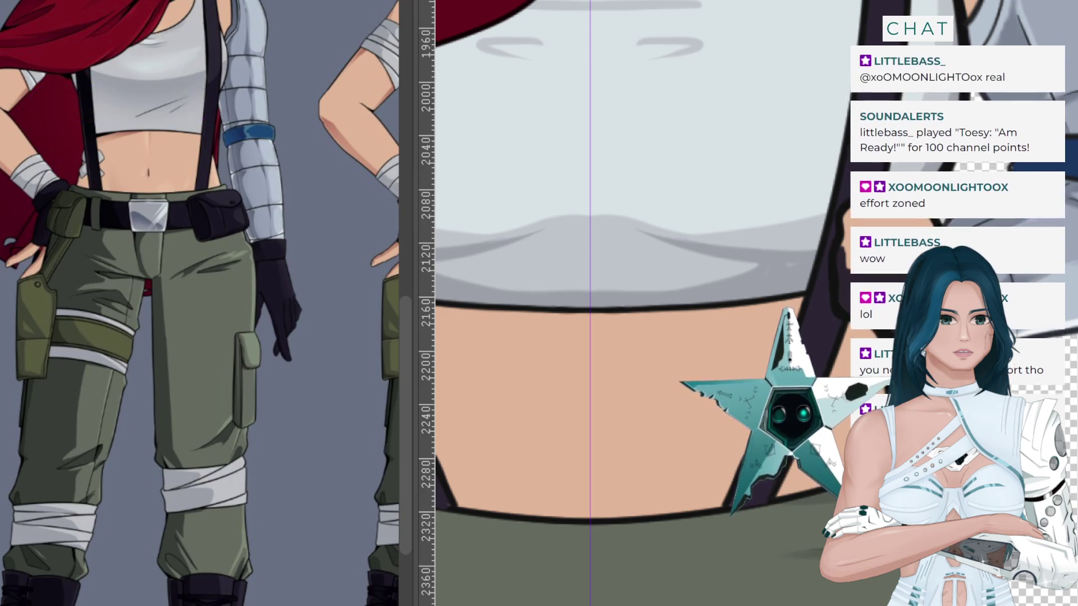
pyautogui.moveTo(842, 205); pyautogui.dragTo(850, 278)
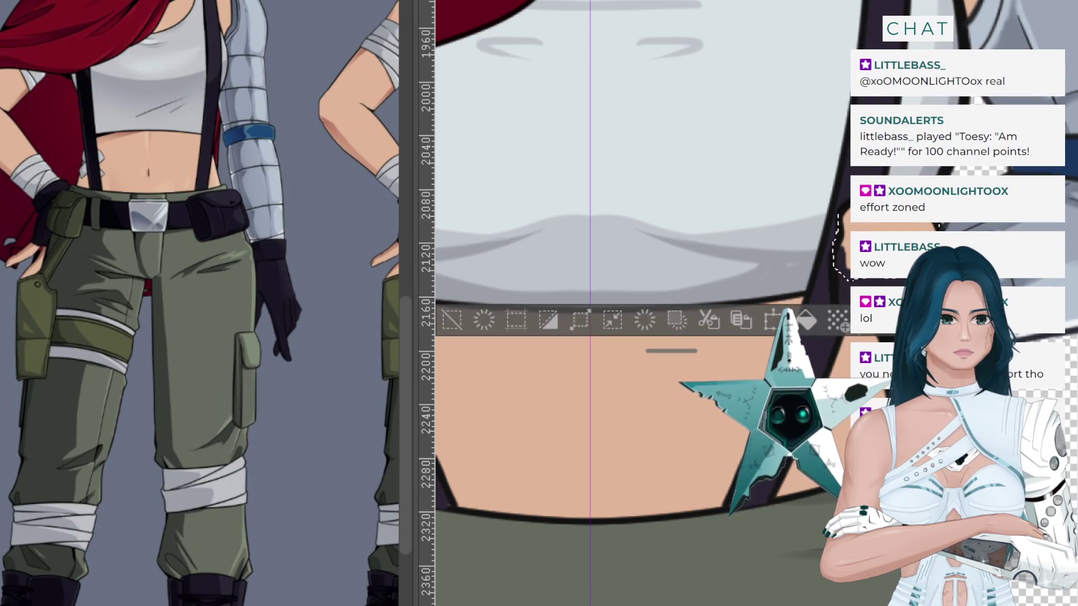
pyautogui.hotkey('ctrl', 'd')
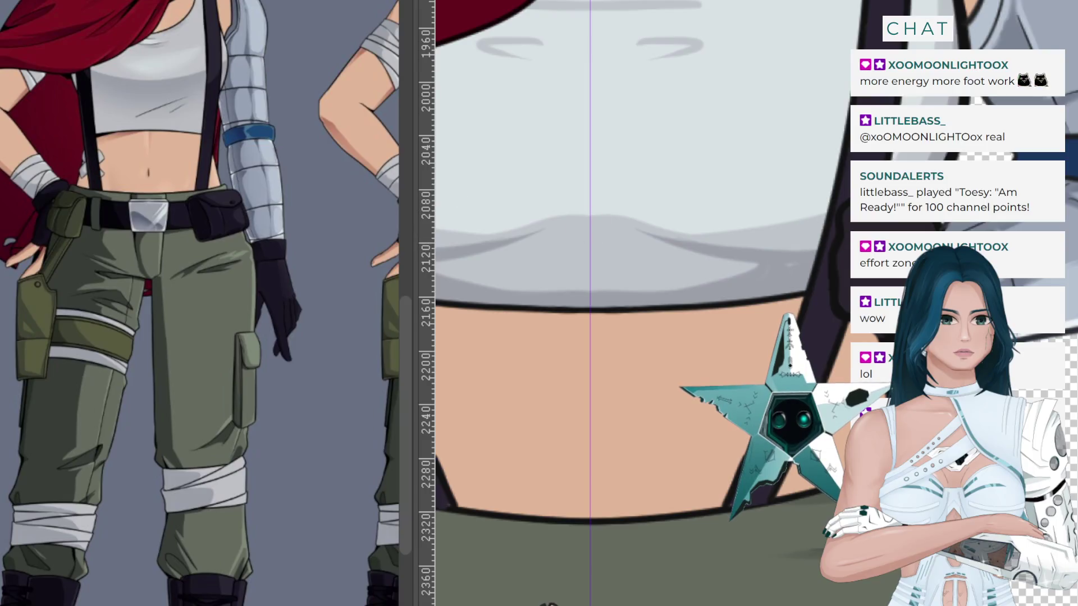
pyautogui.moveTo(264, 281); pyautogui.dragTo(259, 282)
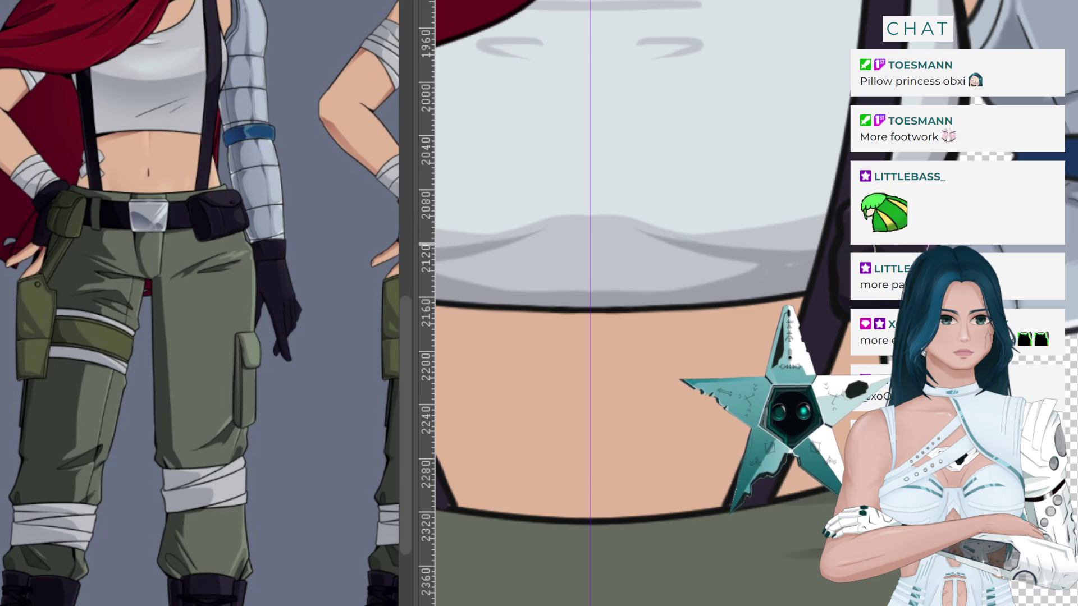
# Repaint the suspender clip's lower-left edge and lower outline more cleanly.
pyautogui.scroll(-2, 822, 245)
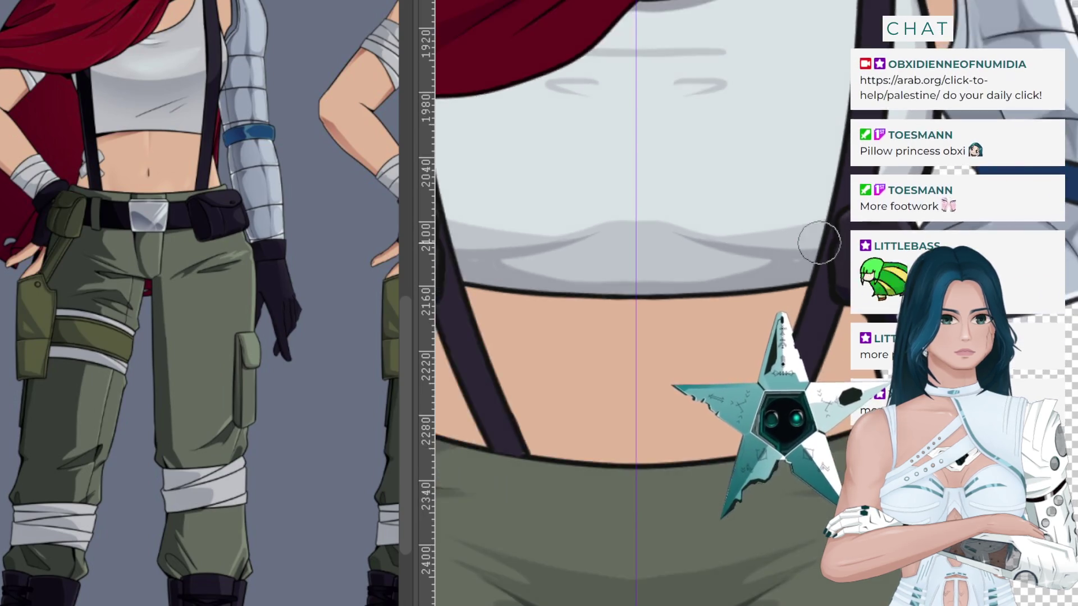
pyautogui.scroll(-2, 815, 324)
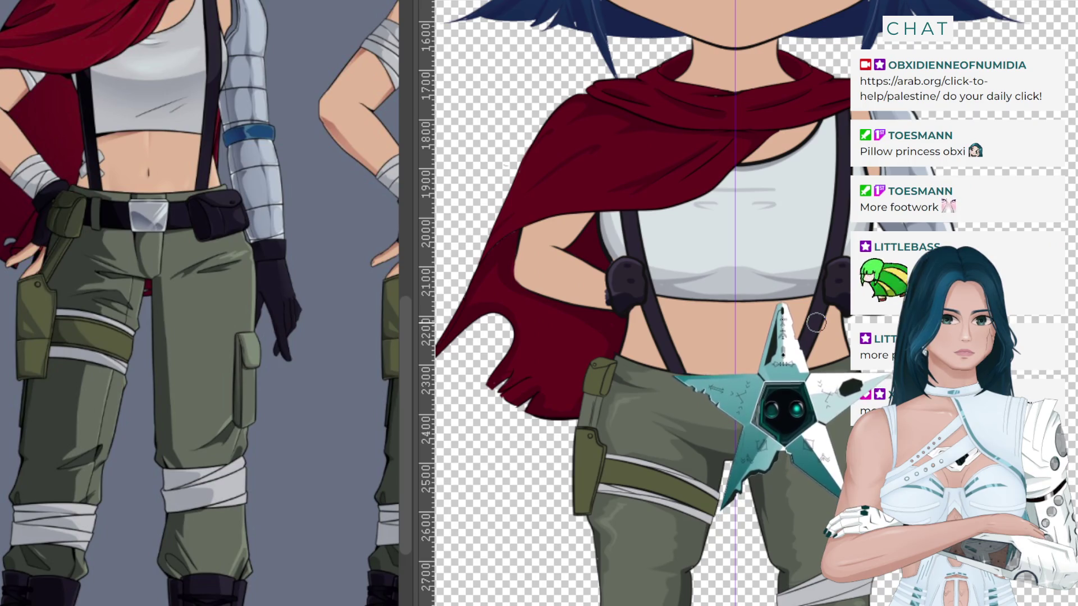
pyautogui.scroll(2, 574, 295)
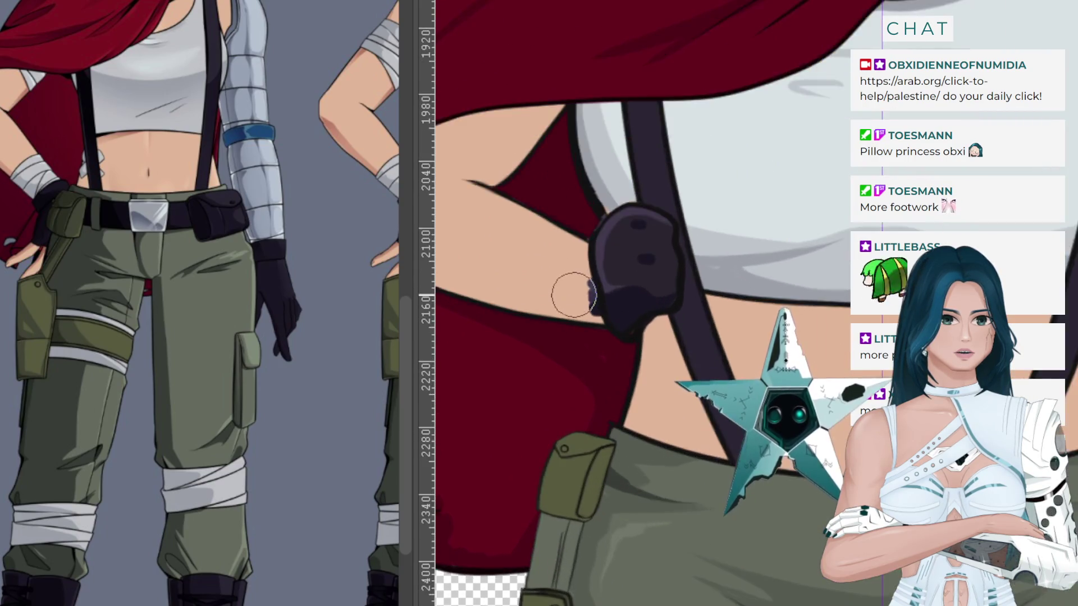
pyautogui.scroll(2, 573, 295)
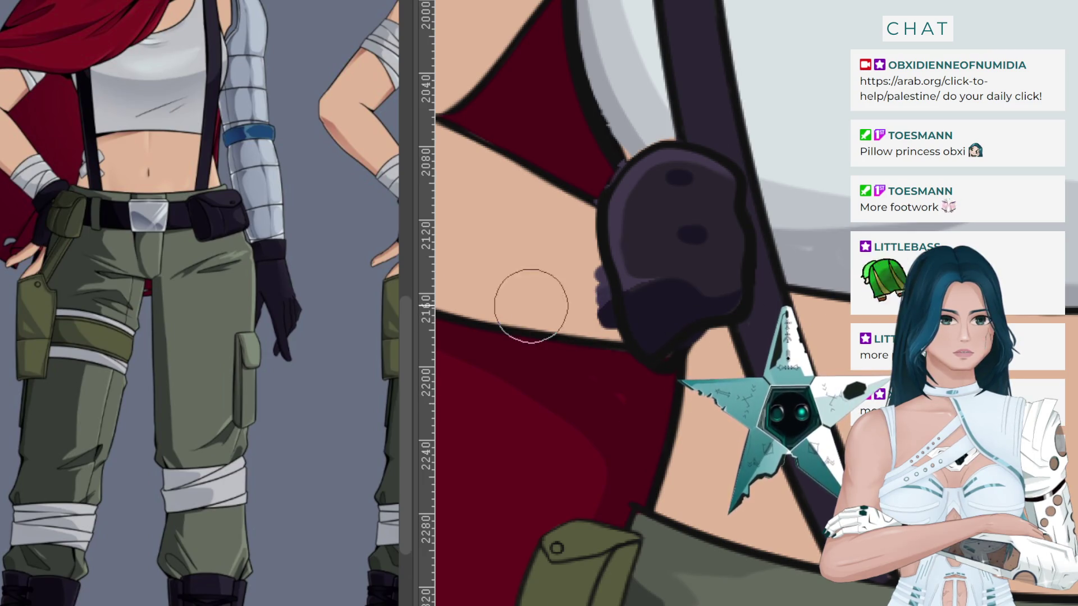
pyautogui.moveTo(578, 297)
pyautogui.mouseDown()
pyautogui.moveTo(545, 294)
pyautogui.moveTo(692, 386)
pyautogui.moveTo(696, 348)
pyautogui.mouseUp()
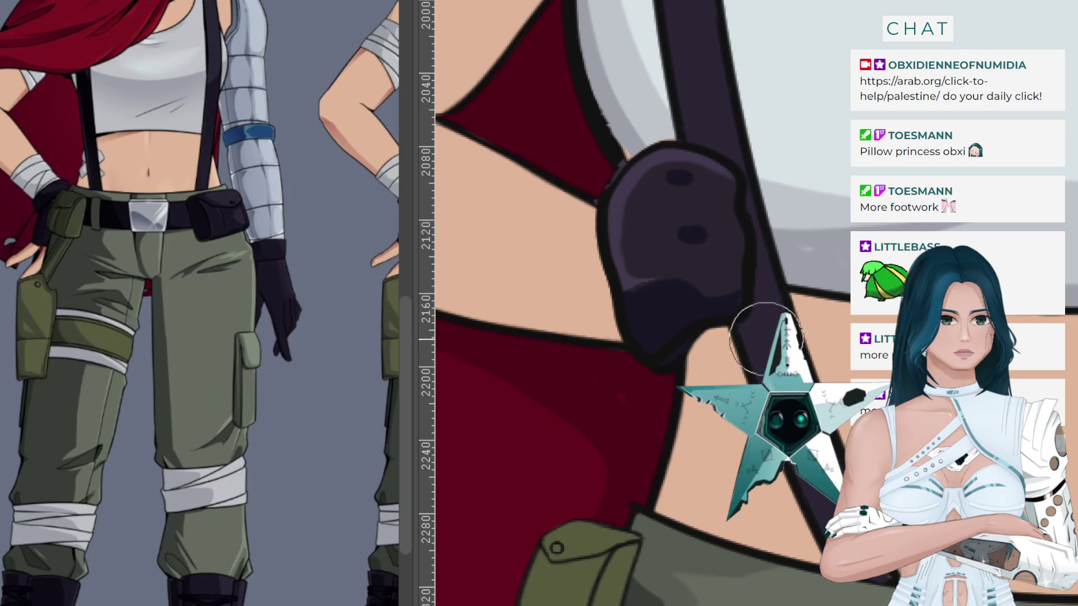
pyautogui.moveTo(680, 357); pyautogui.dragTo(637, 404)
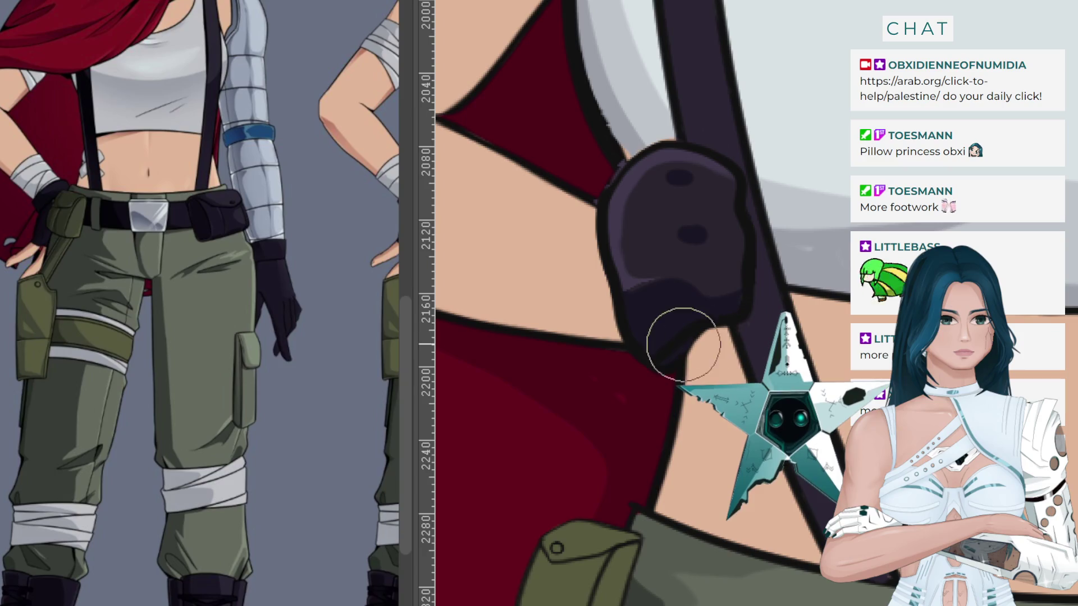
pyautogui.scroll(-1, 585, 343)
pyautogui.scroll(-2, 562, 298)
pyautogui.scroll(-2, 541, 253)
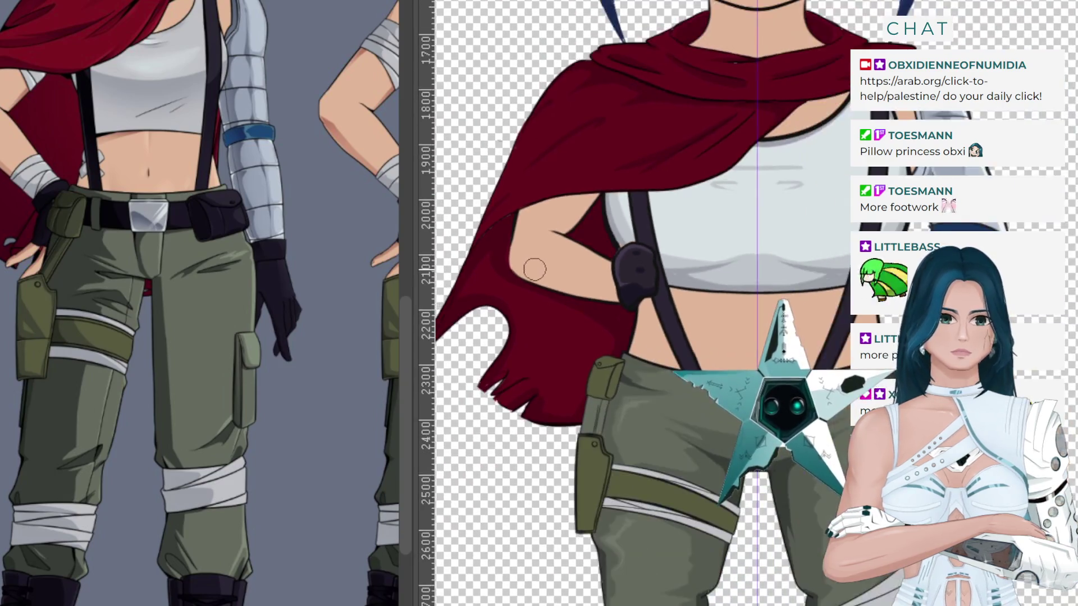
pyautogui.scroll(-1, 534, 270)
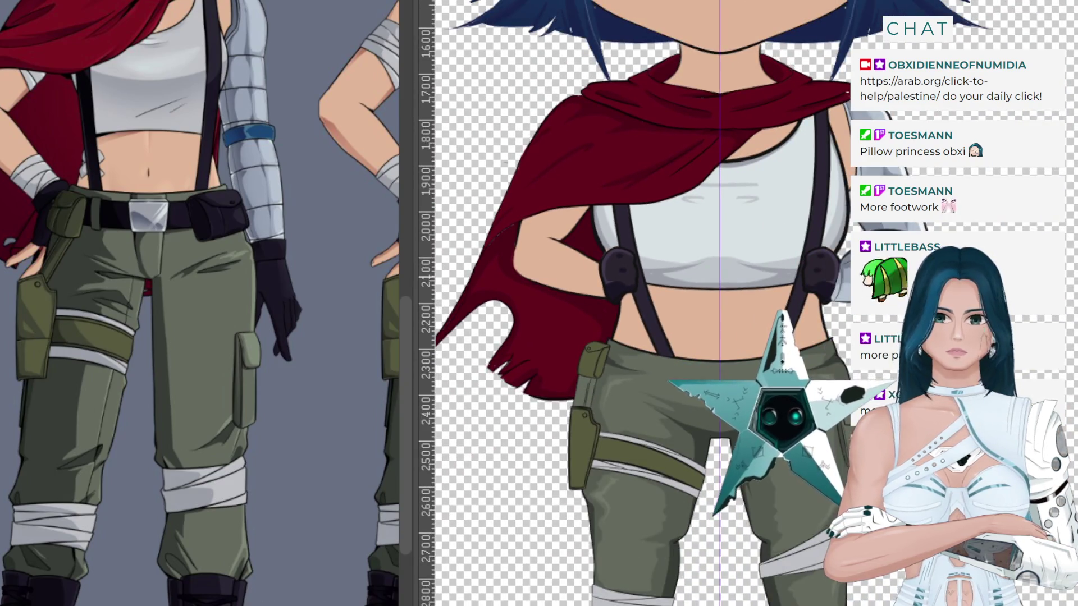
pyautogui.scroll(1, 539, 253)
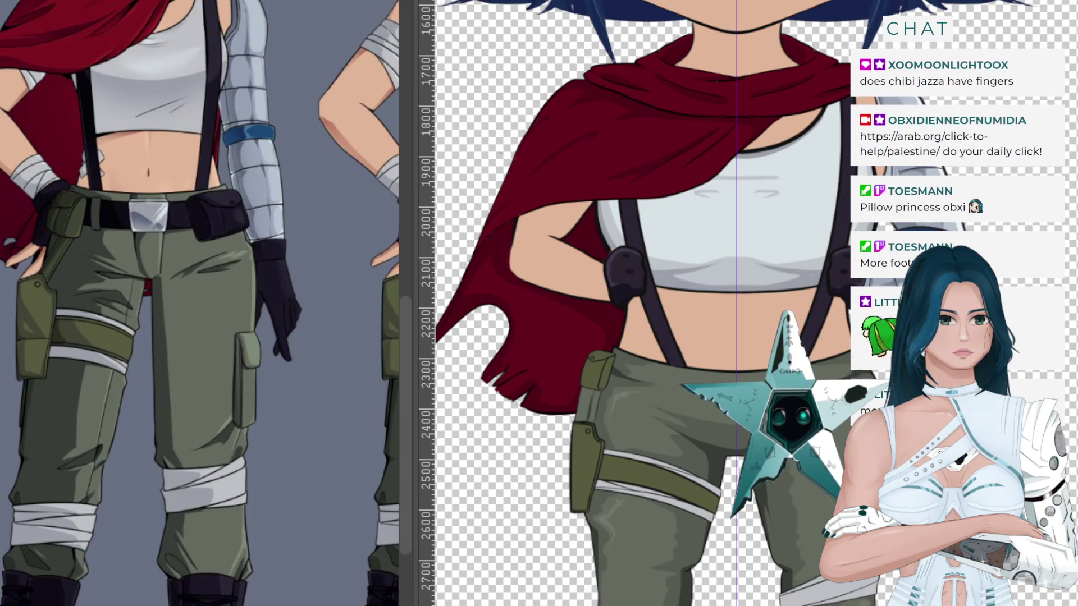
pyautogui.scroll(3, 553, 330)
pyautogui.scroll(2, 616, 247)
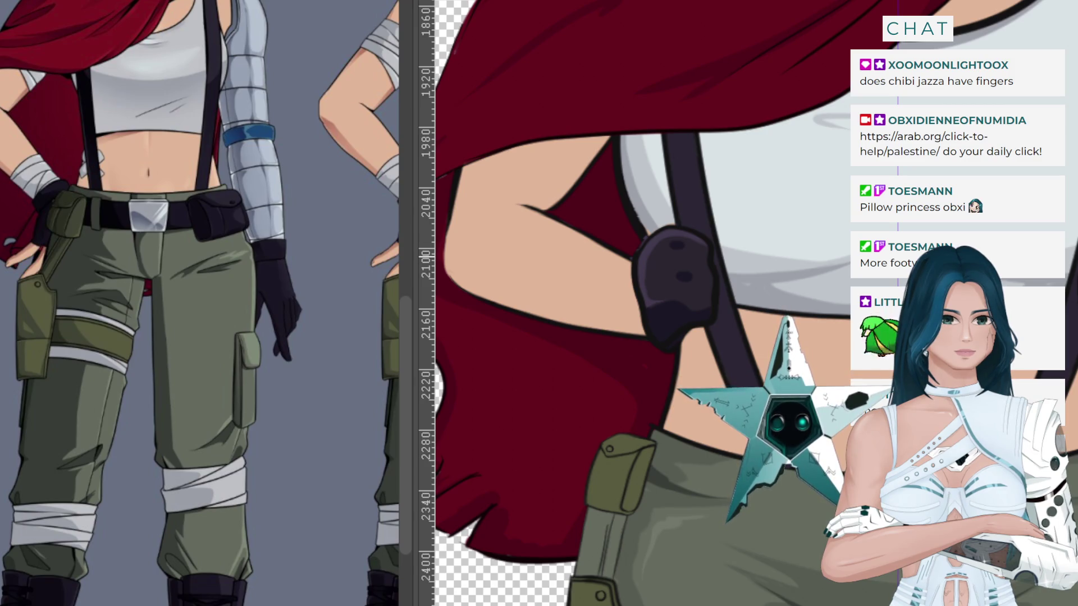
# Draw three wrap lines across the forearm, confined to the arm's skin area.
pyautogui.click(600, 276)
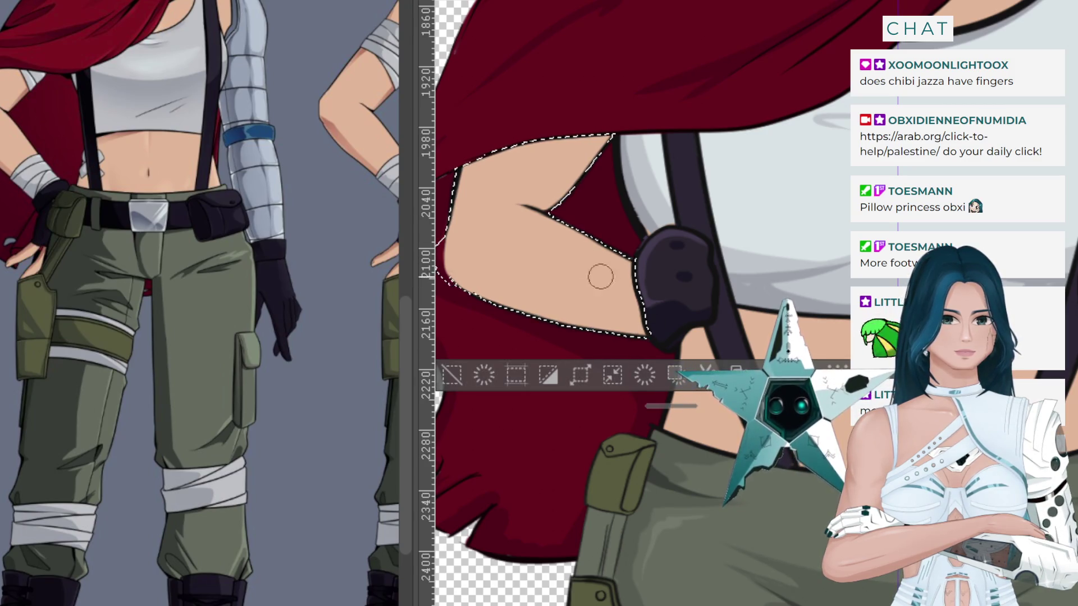
pyautogui.moveTo(633, 259); pyautogui.dragTo(623, 334)
pyautogui.hotkey('ctrl', 'z')
pyautogui.moveTo(631, 259); pyautogui.dragTo(635, 331)
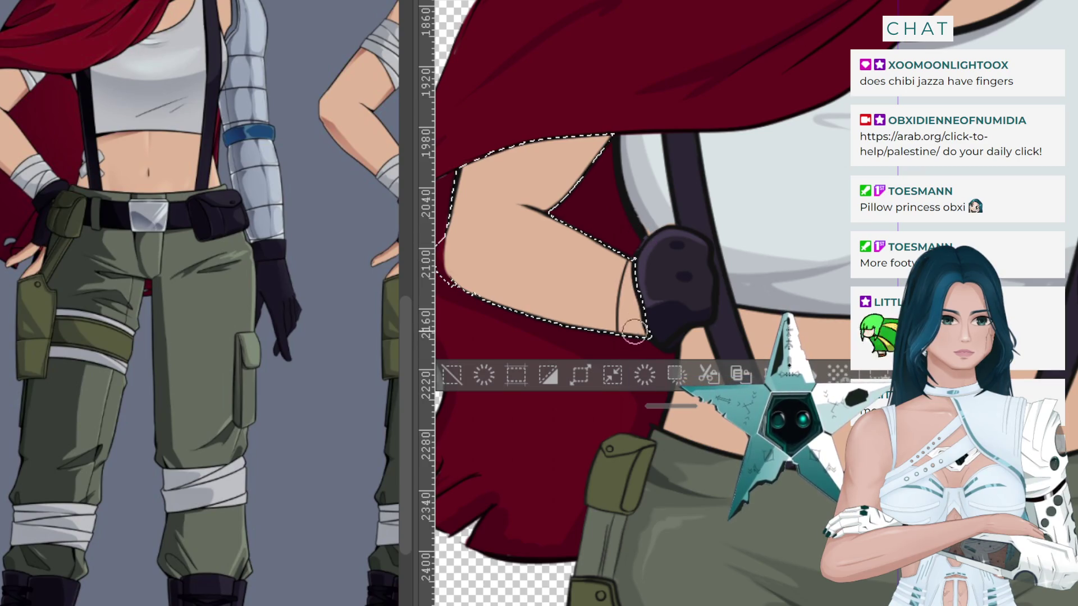
pyautogui.moveTo(629, 263); pyautogui.dragTo(615, 322)
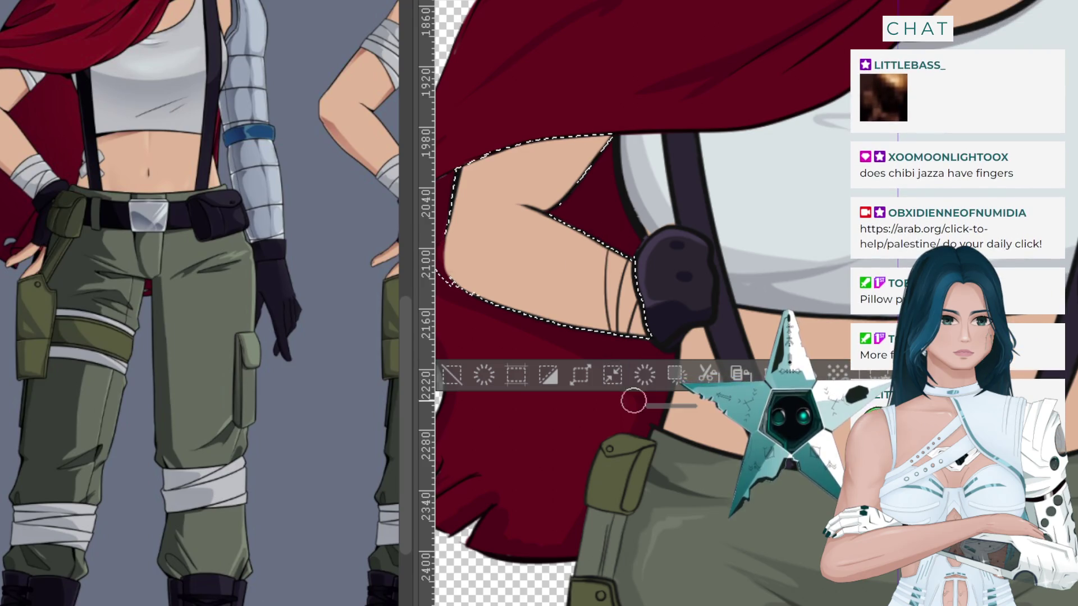
pyautogui.moveTo(599, 248); pyautogui.dragTo(591, 328)
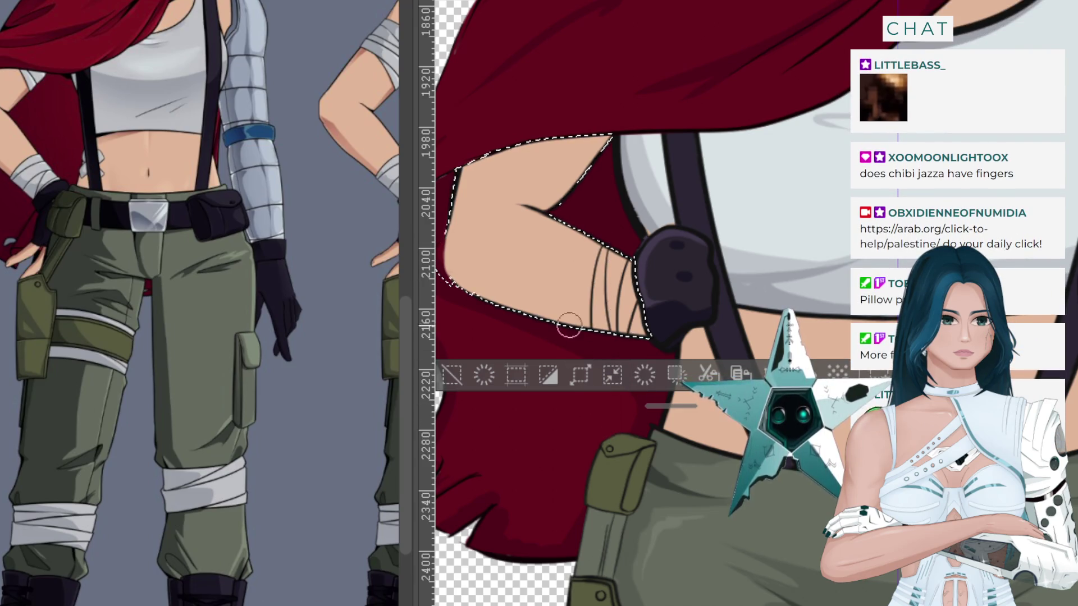
# Fill the wrist wrap with light grey inside the forearm selection, then deselect.
pyautogui.click(452, 374)
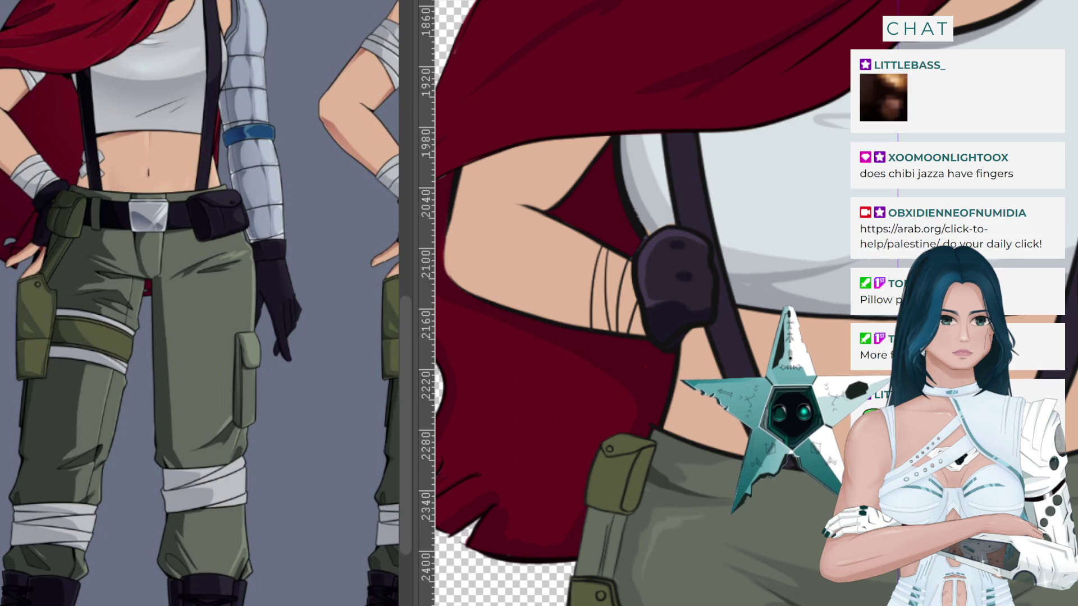
pyautogui.hotkey('ctrl', 'z')
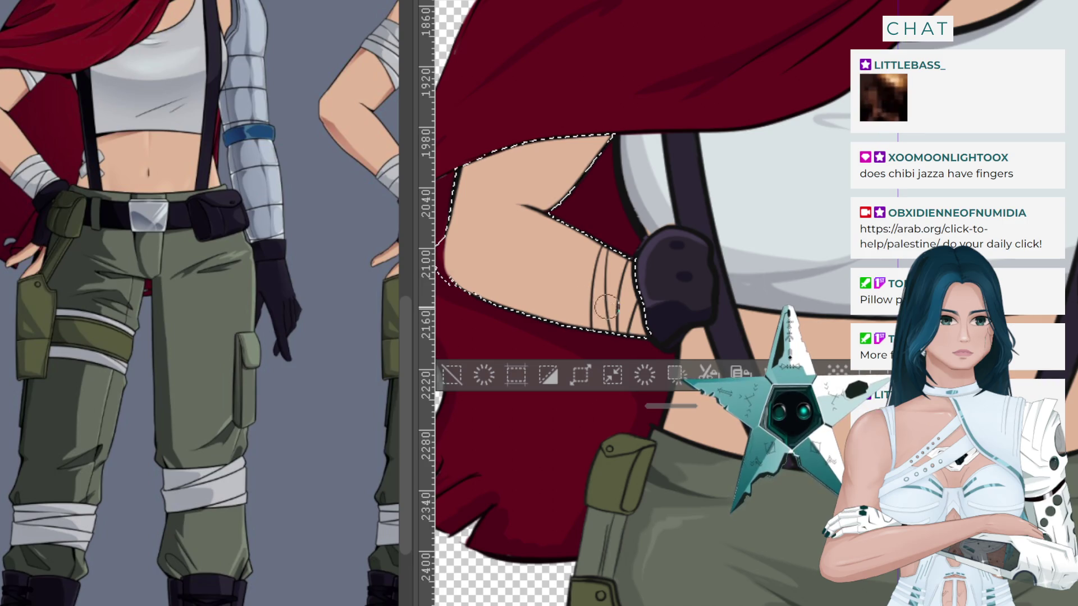
pyautogui.moveTo(606, 306); pyautogui.dragTo(647, 318)
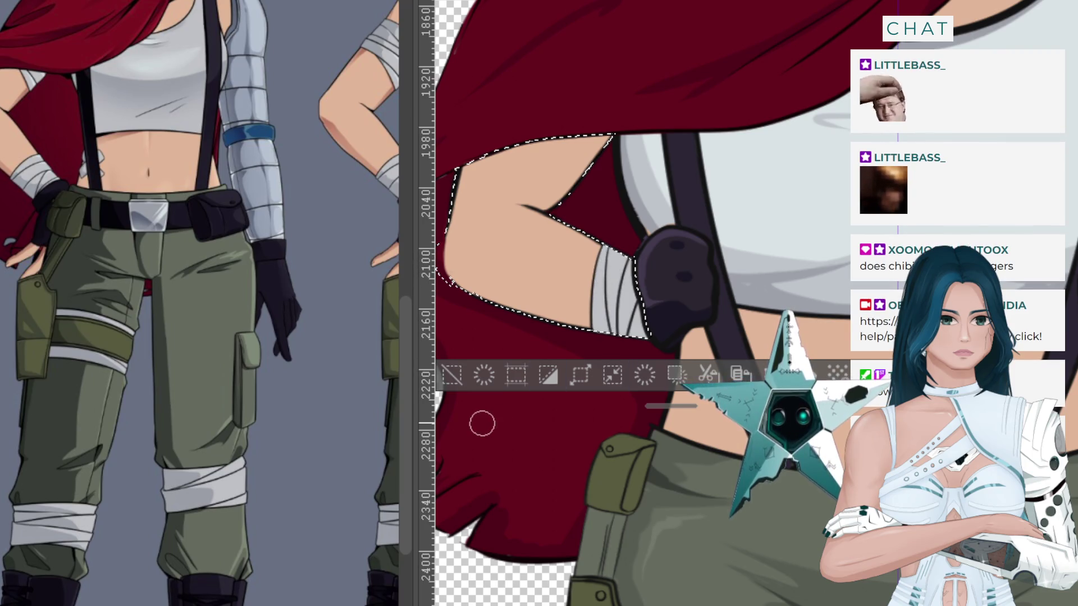
pyautogui.click(451, 374)
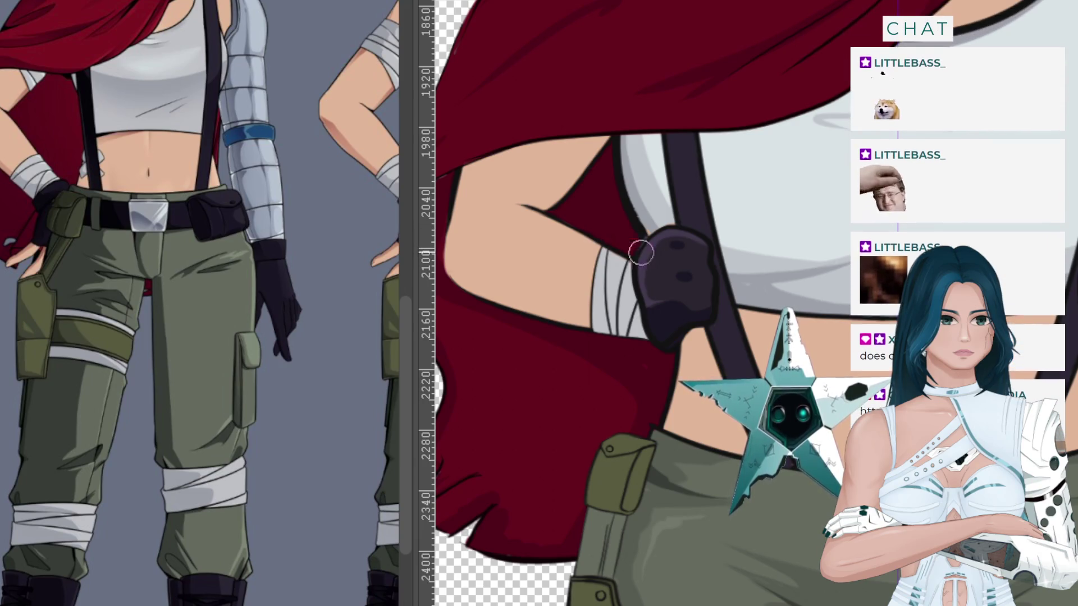
# Paint a small light grey patch on the strap just below the suspender clip.
pyautogui.scroll(3, 641, 252)
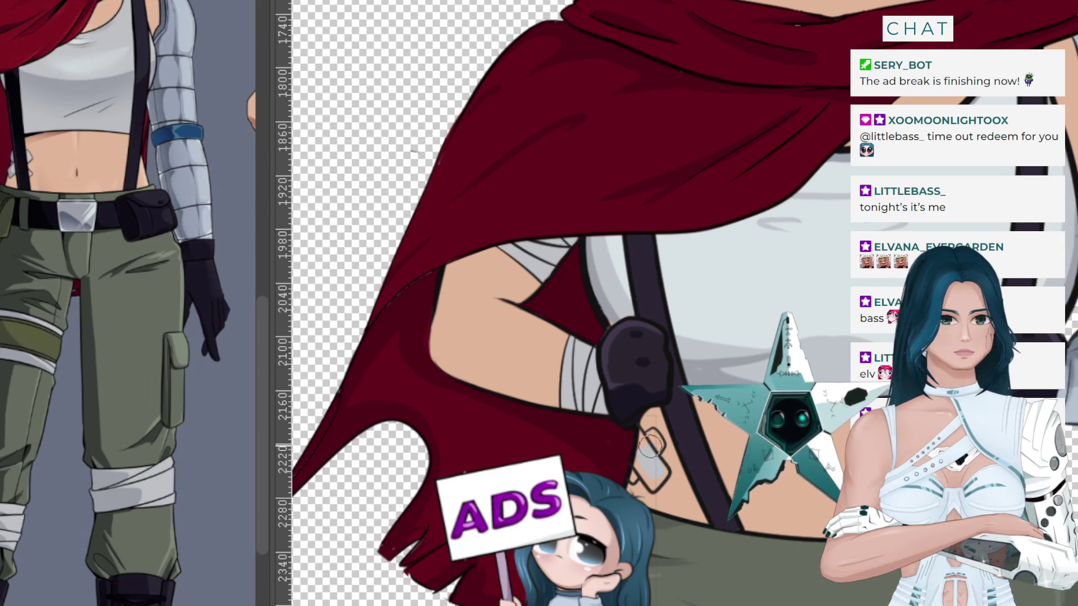
pyautogui.scroll(2, 649, 446)
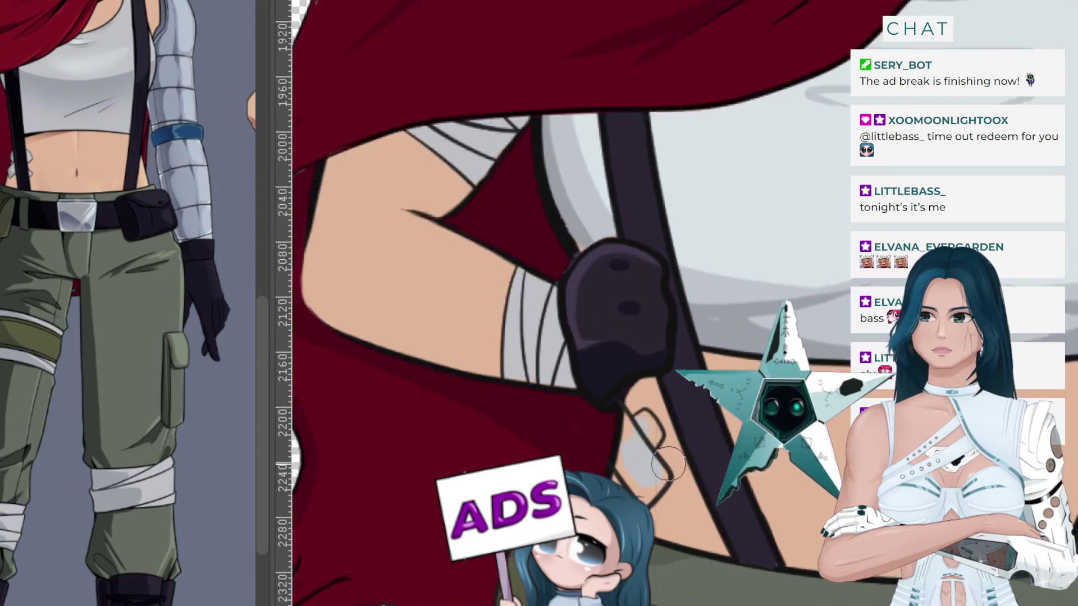
pyautogui.scroll(2, 657, 454)
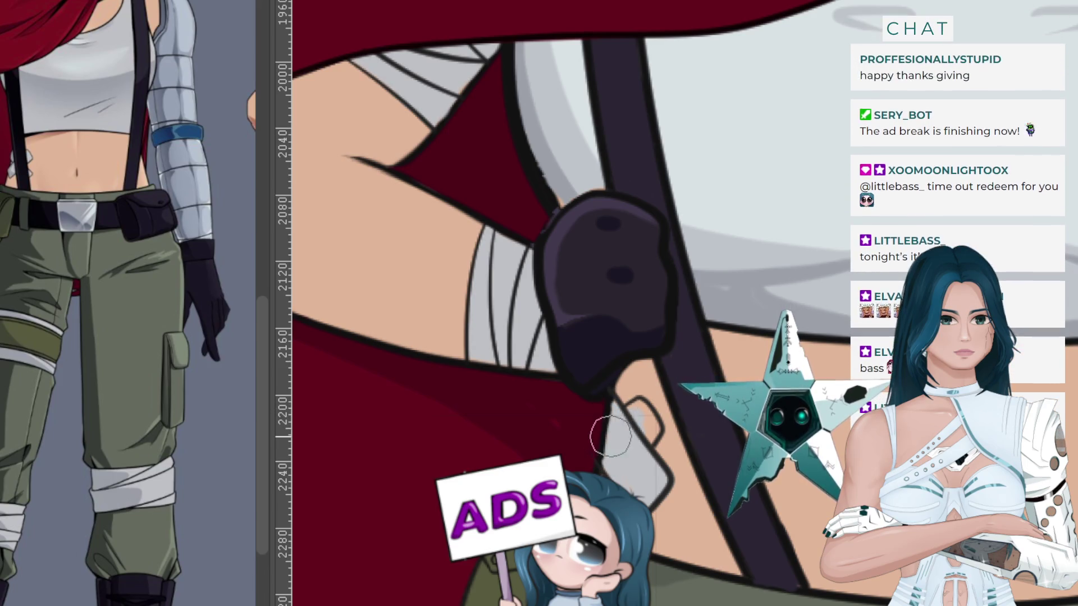
pyautogui.moveTo(604, 442); pyautogui.dragTo(609, 458)
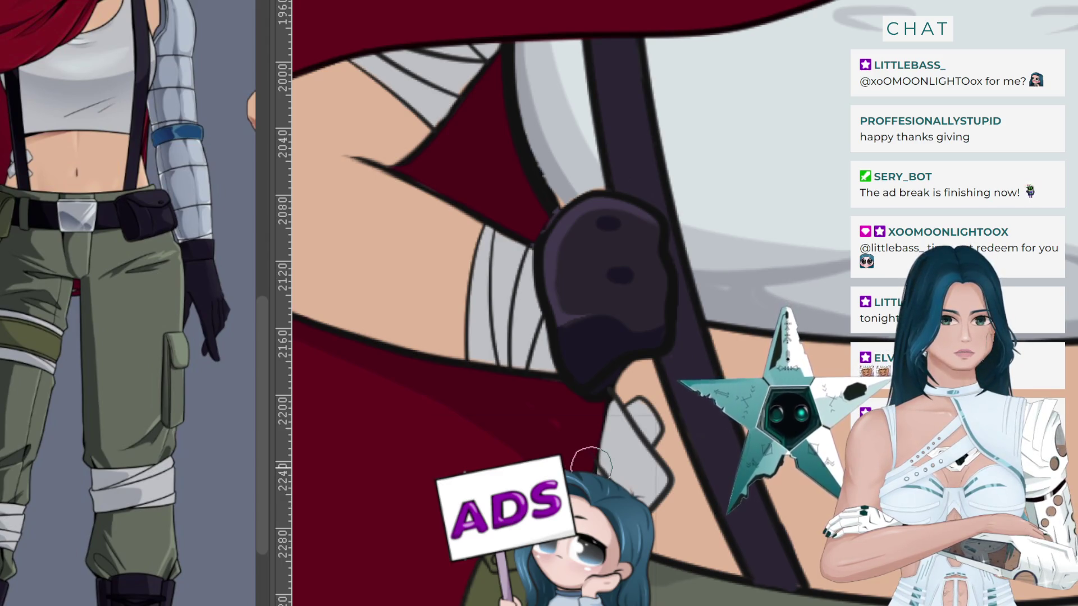
pyautogui.scroll(-2, 543, 447)
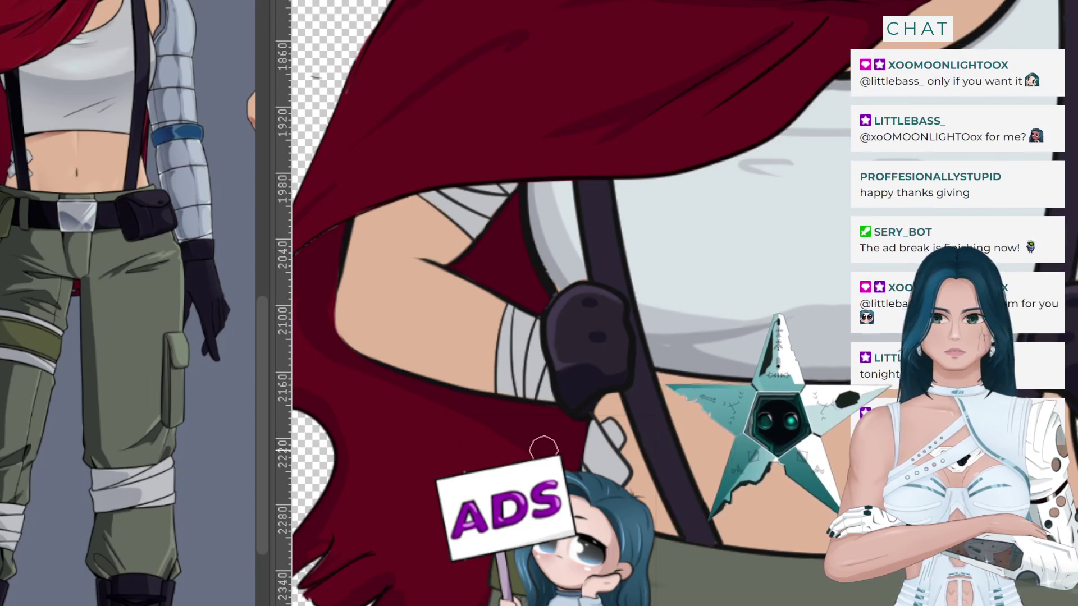
pyautogui.scroll(-1, 544, 447)
pyautogui.scroll(-1, 573, 416)
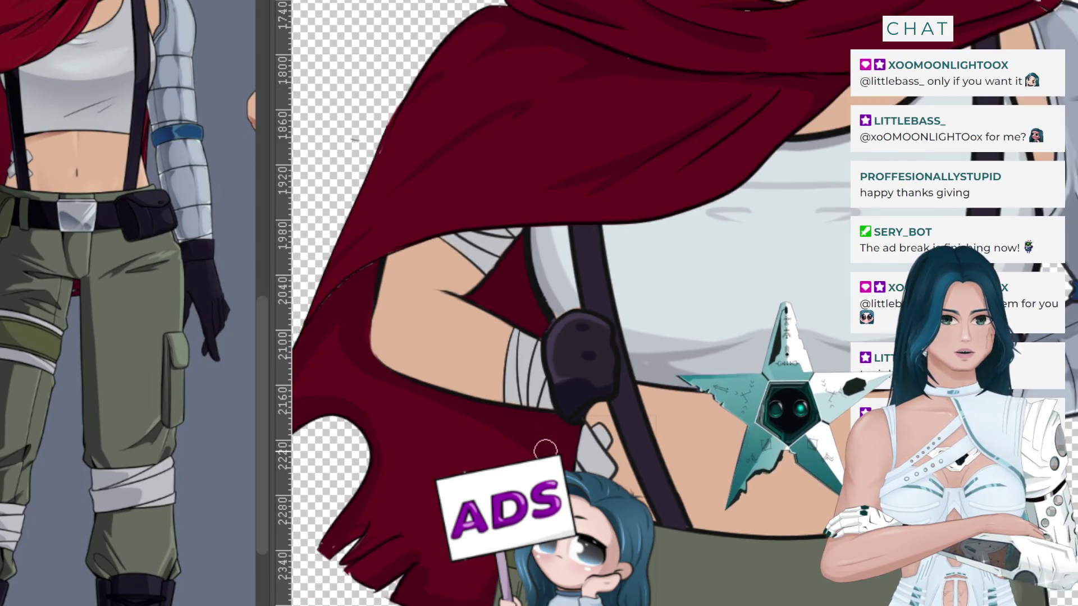
pyautogui.scroll(-1, 606, 376)
pyautogui.scroll(-1, 636, 340)
pyautogui.scroll(-1, 636, 340)
pyautogui.scroll(-1, 644, 266)
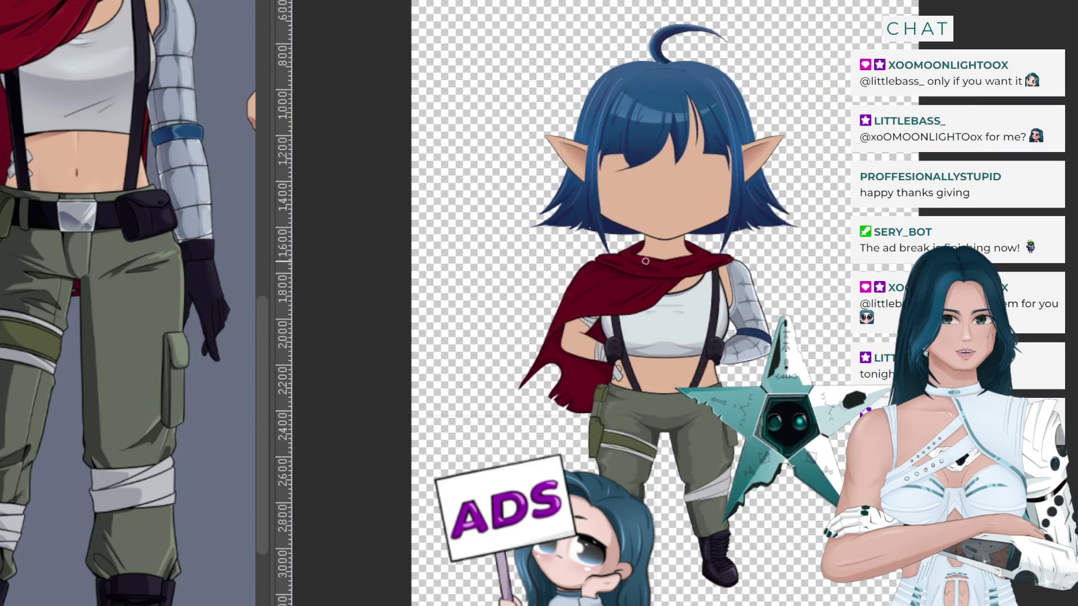
pyautogui.scroll(1, 645, 261)
pyautogui.scroll(1, 655, 286)
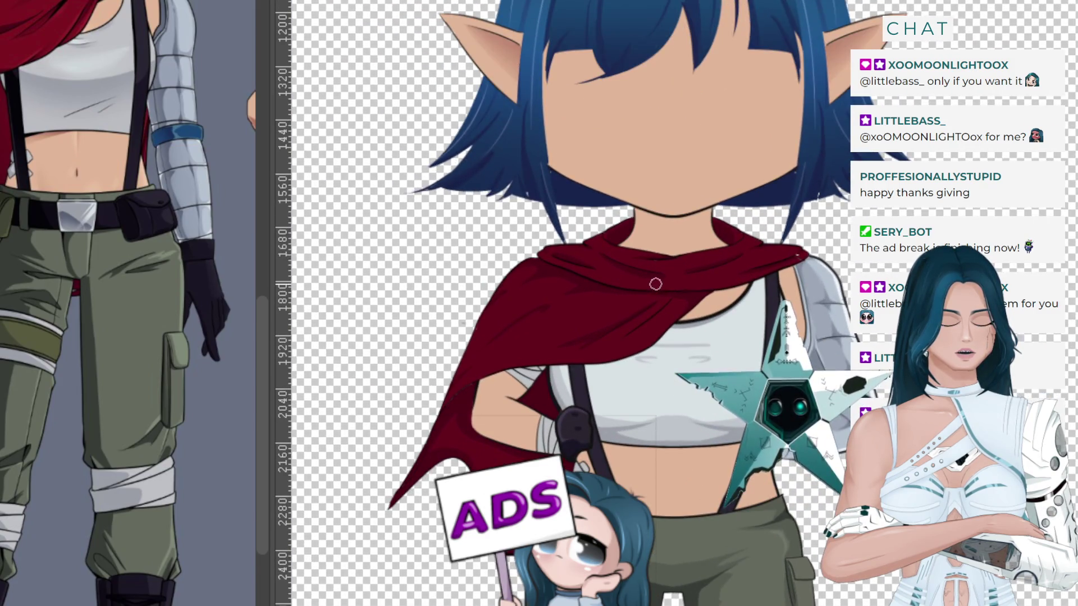
pyautogui.scroll(1, 655, 337)
pyautogui.scroll(1, 654, 421)
pyautogui.scroll(1, 654, 494)
pyautogui.scroll(1, 654, 522)
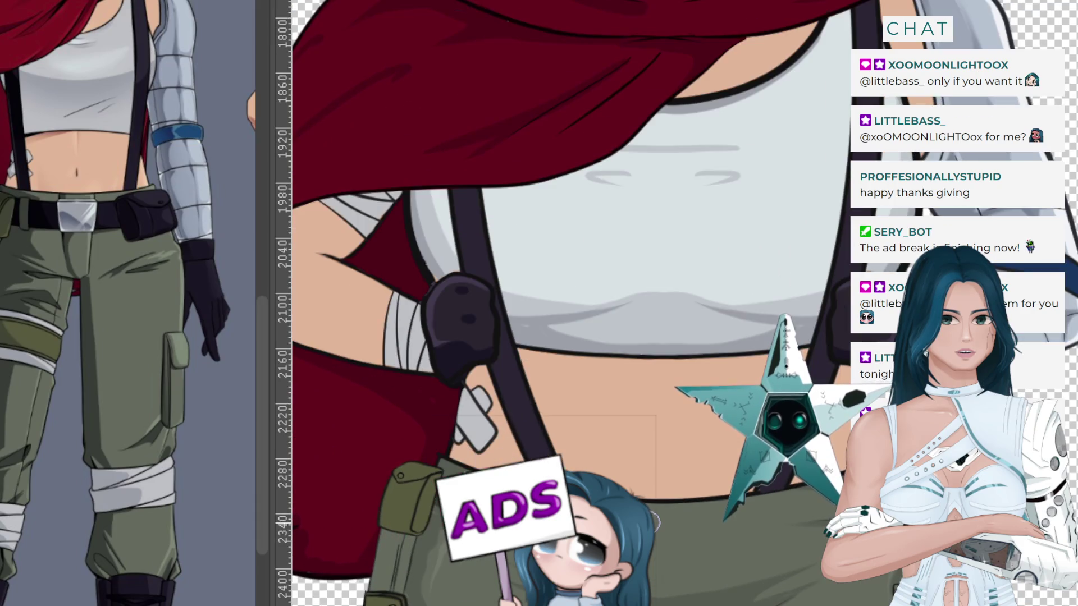
pyautogui.scroll(1, 657, 517)
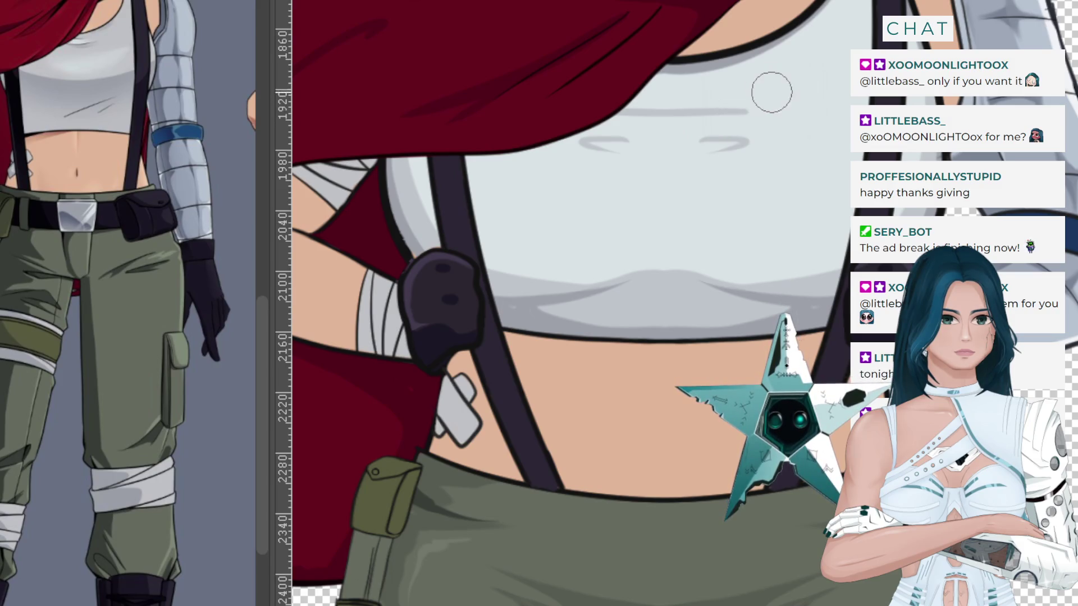
pyautogui.hotkey('ctrl', 'z')
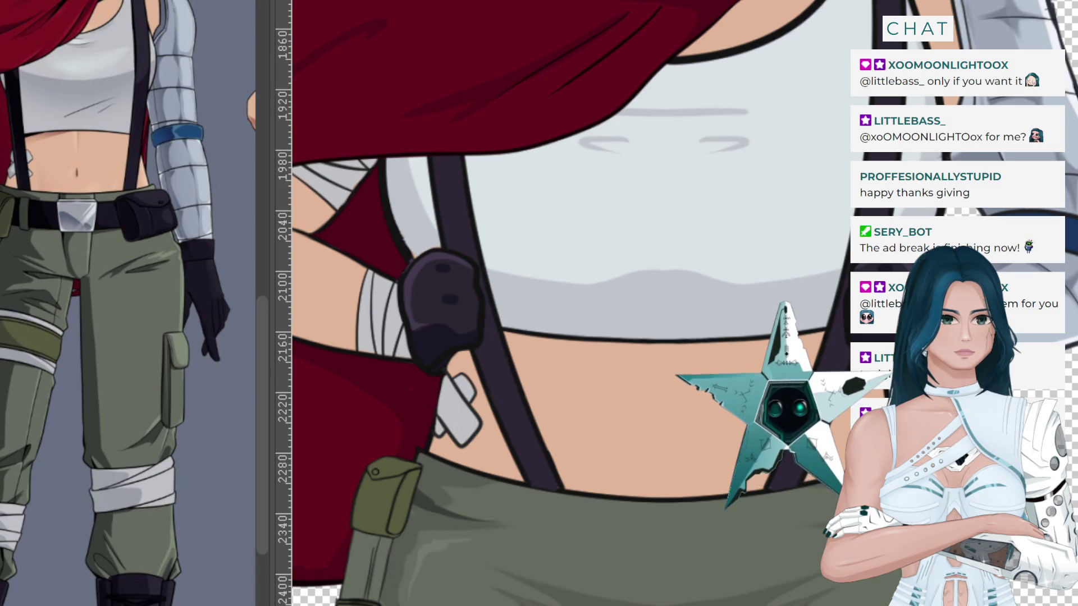
pyautogui.hotkey('ctrl', 'y')
pyautogui.hotkey('ctrl', 'z')
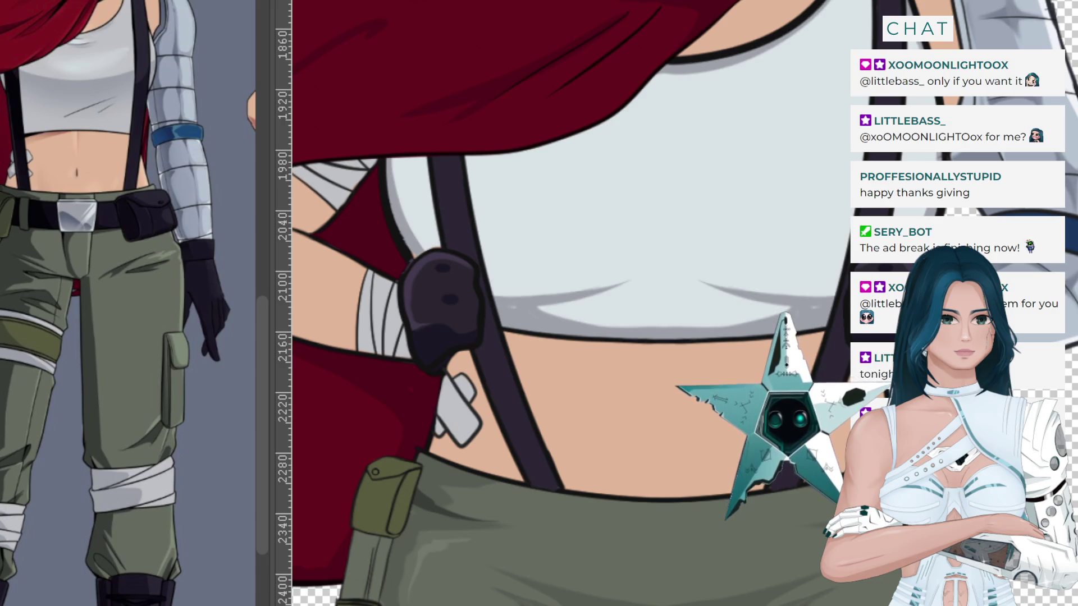
pyautogui.hotkey('ctrl', 'y')
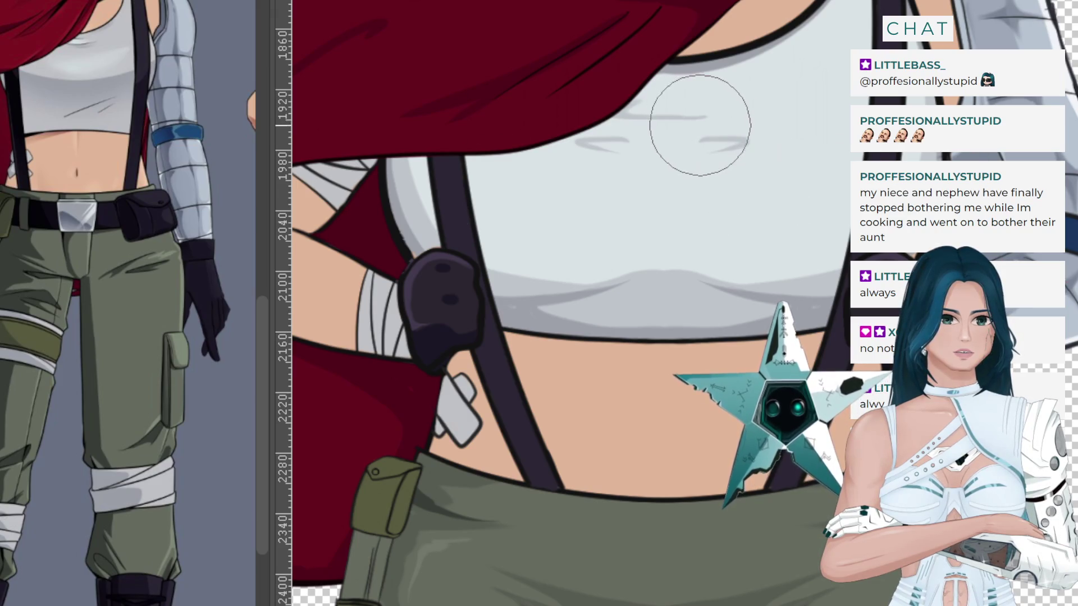
pyautogui.press('[')
pyautogui.press('[')
pyautogui.press('[')
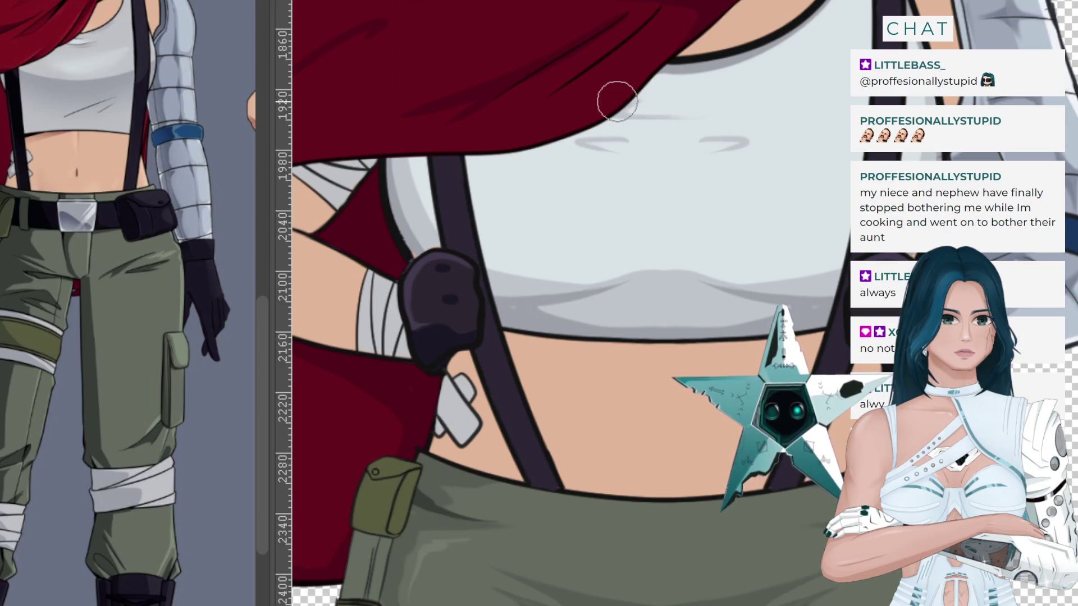
pyautogui.press('-')
pyautogui.press('-')
pyautogui.press('-')
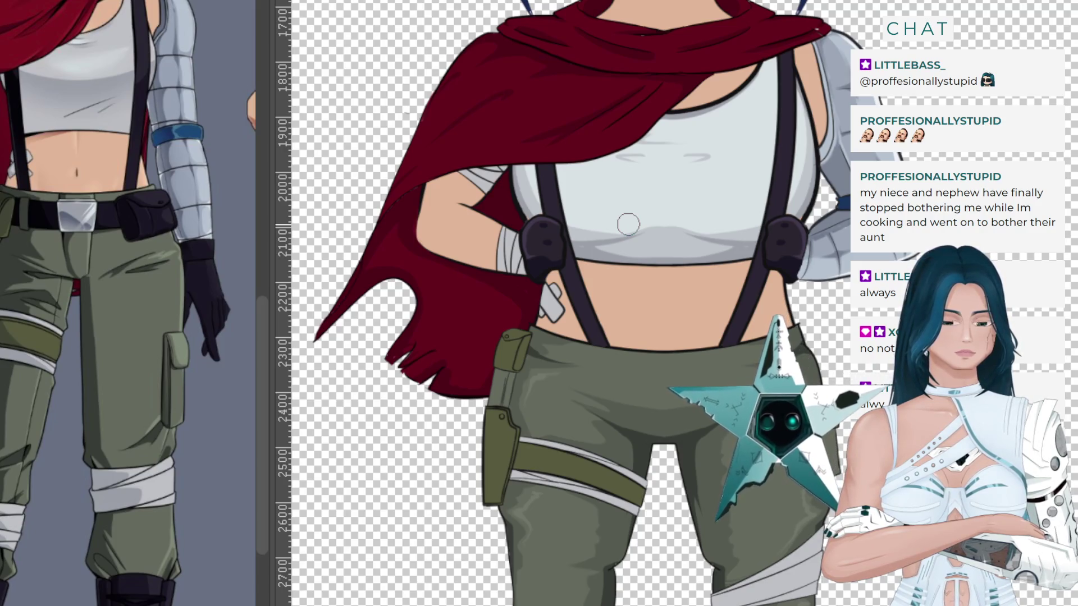
pyautogui.scroll(-1, 666, 189)
pyautogui.scroll(-2, 666, 189)
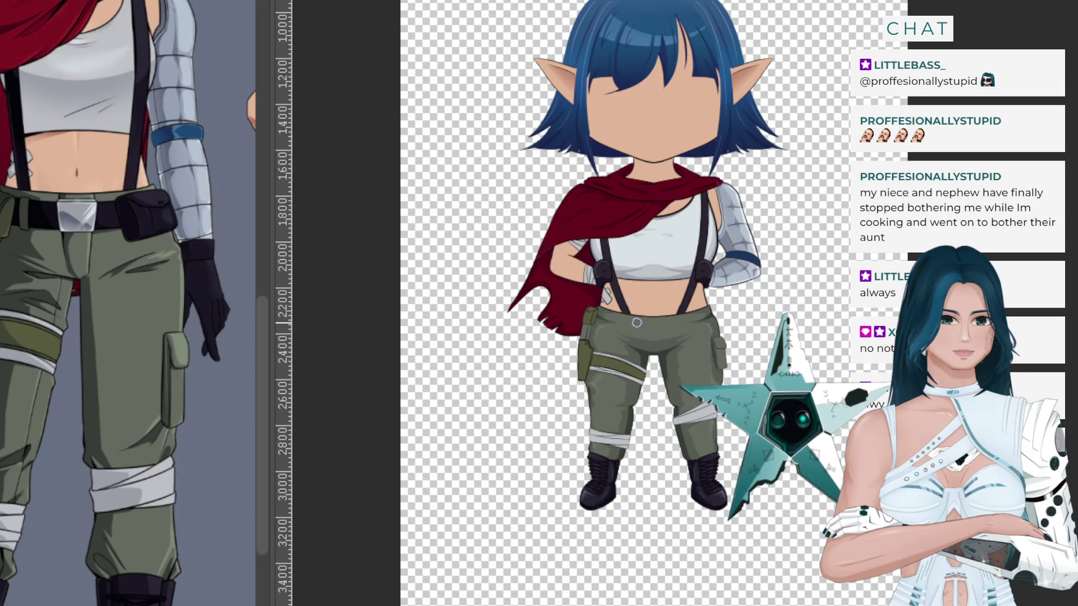
# Place a vertical guide from the ruler through the centre of the waist and pants.
pyautogui.scroll(1, 636, 323)
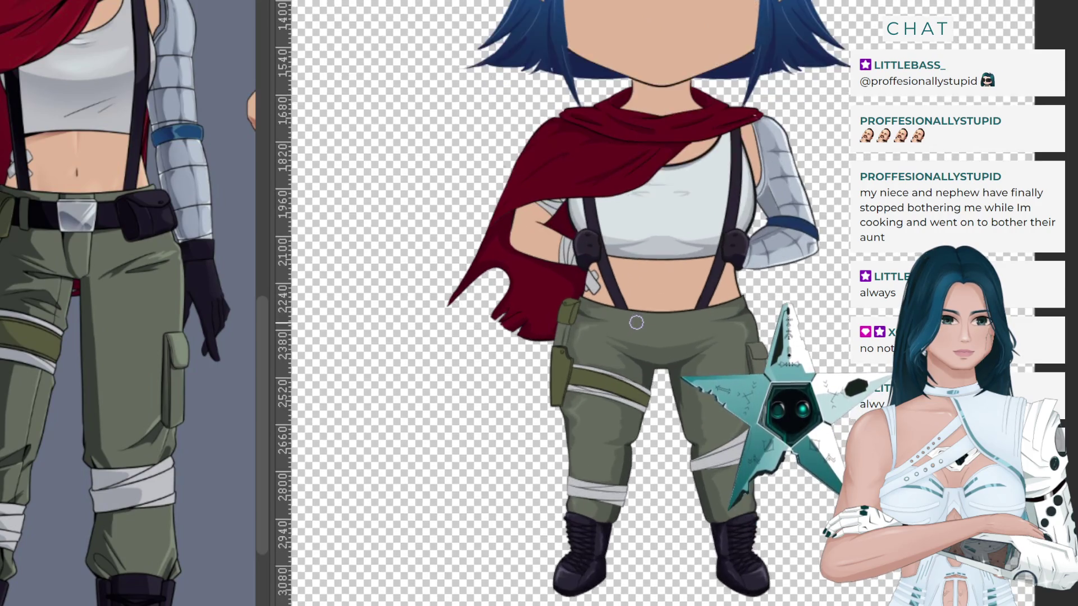
pyautogui.scroll(1, 636, 323)
pyautogui.scroll(1, 642, 313)
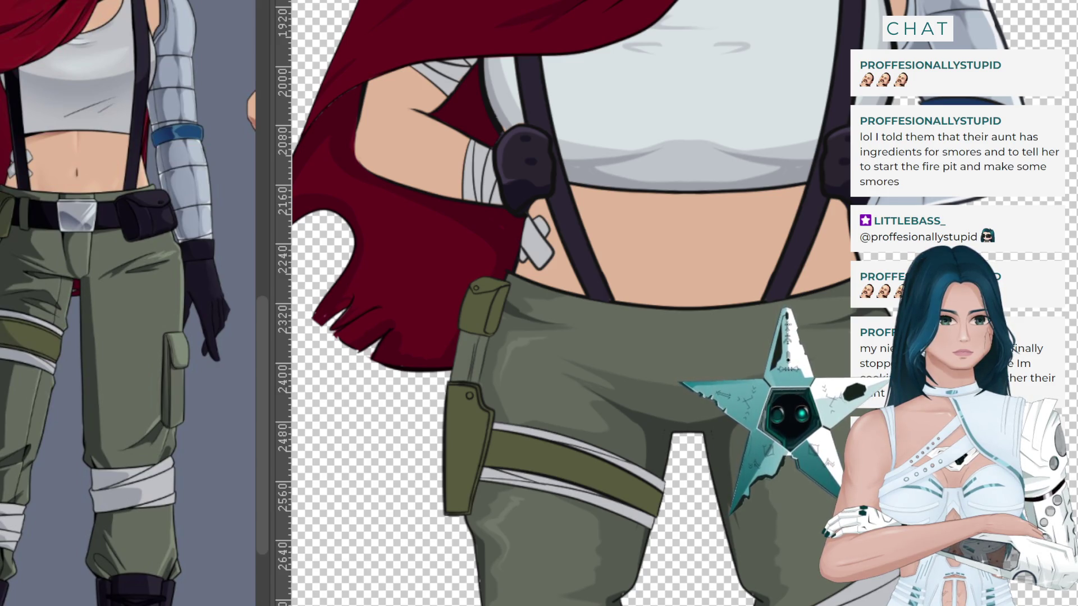
pyautogui.moveTo(284, 336); pyautogui.dragTo(687, 337)
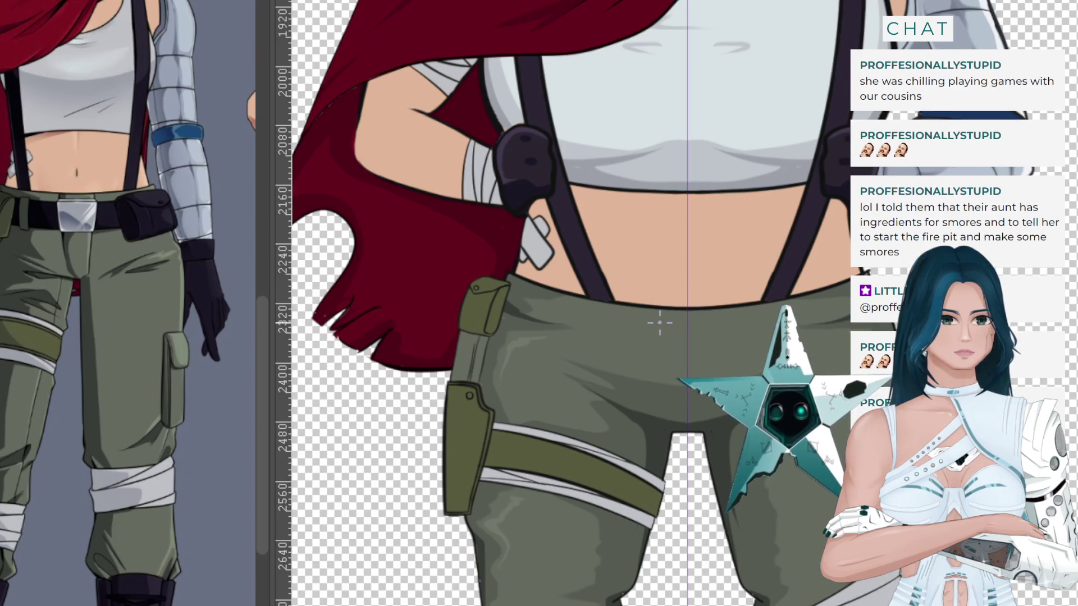
pyautogui.scroll(1, 662, 326)
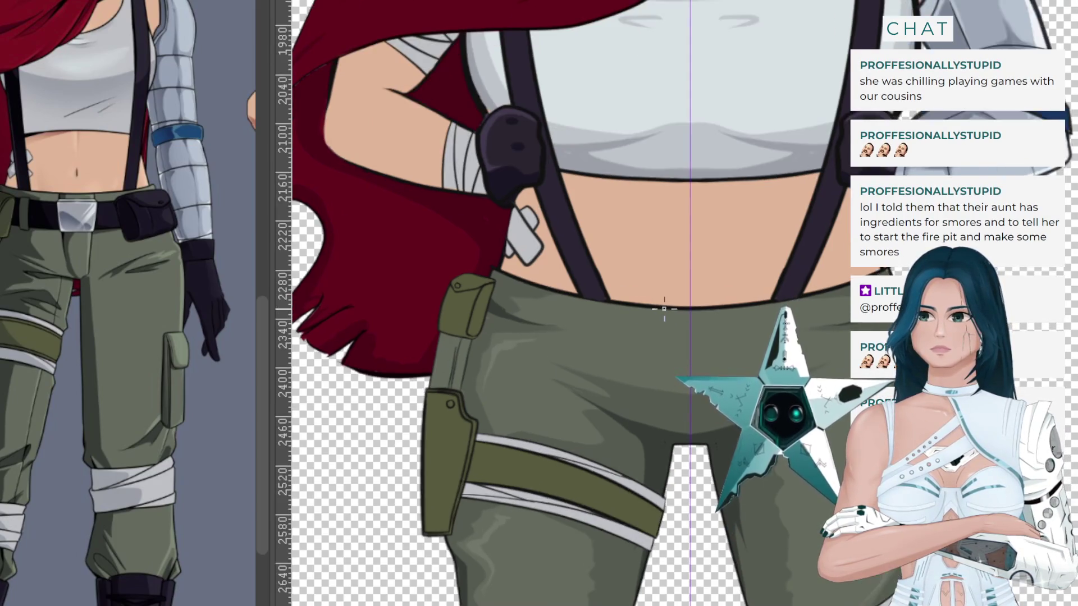
pyautogui.scroll(1, 664, 312)
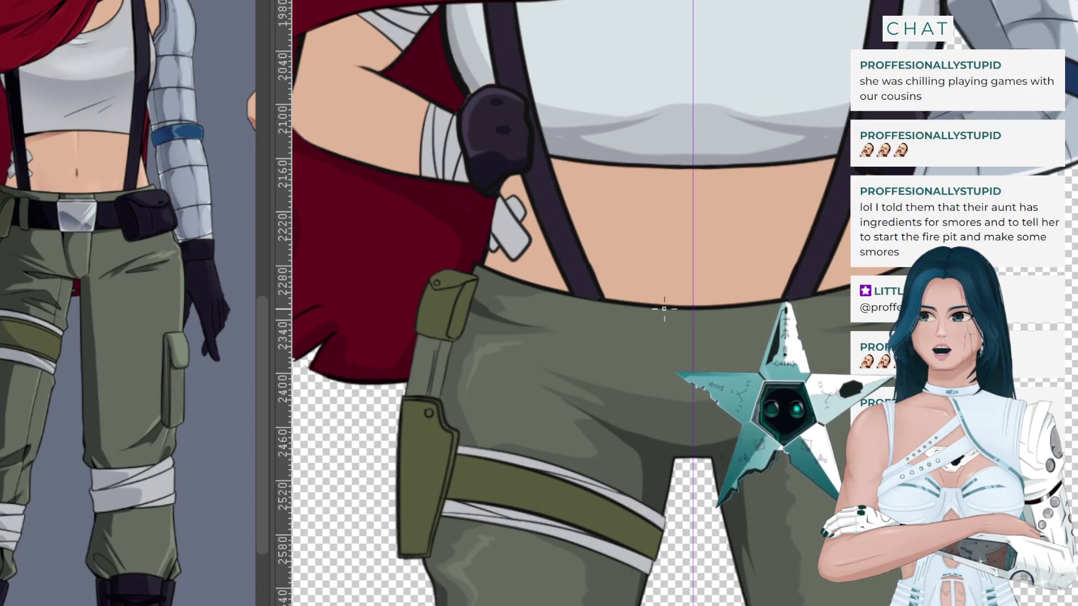
pyautogui.scroll(1, 664, 309)
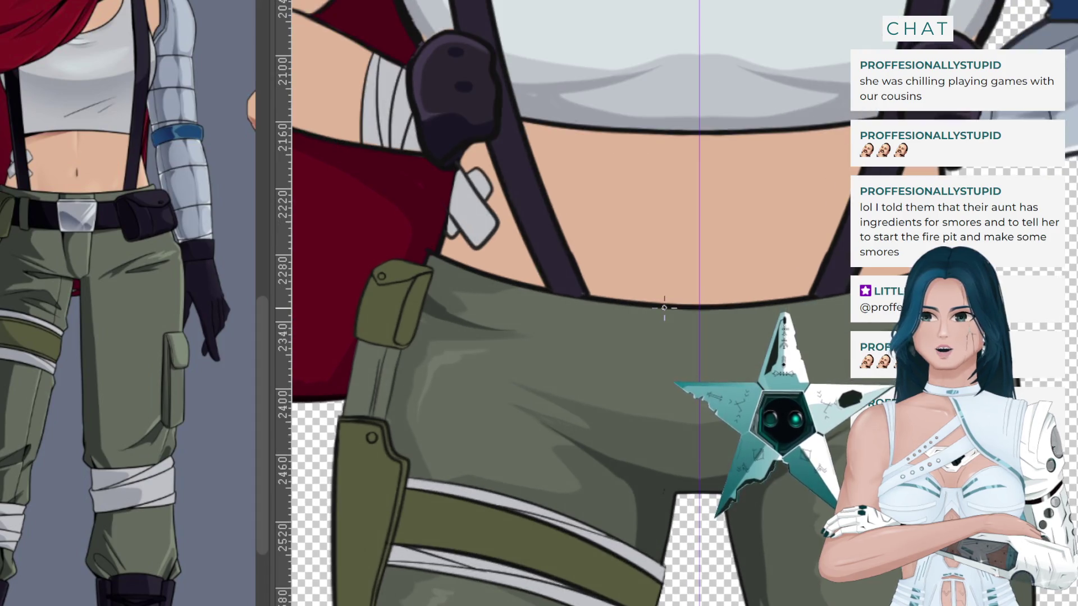
# Try curve lines along and below the waistband, then cancel the unfinished line.
pyautogui.click(700, 320)
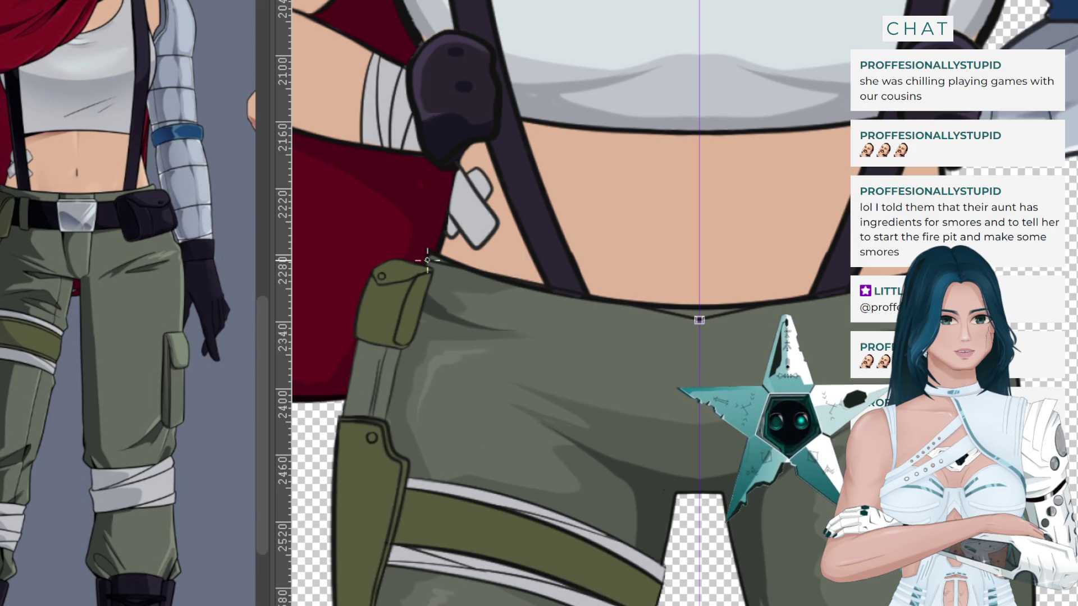
pyautogui.moveTo(427, 260); pyautogui.dragTo(560, 309)
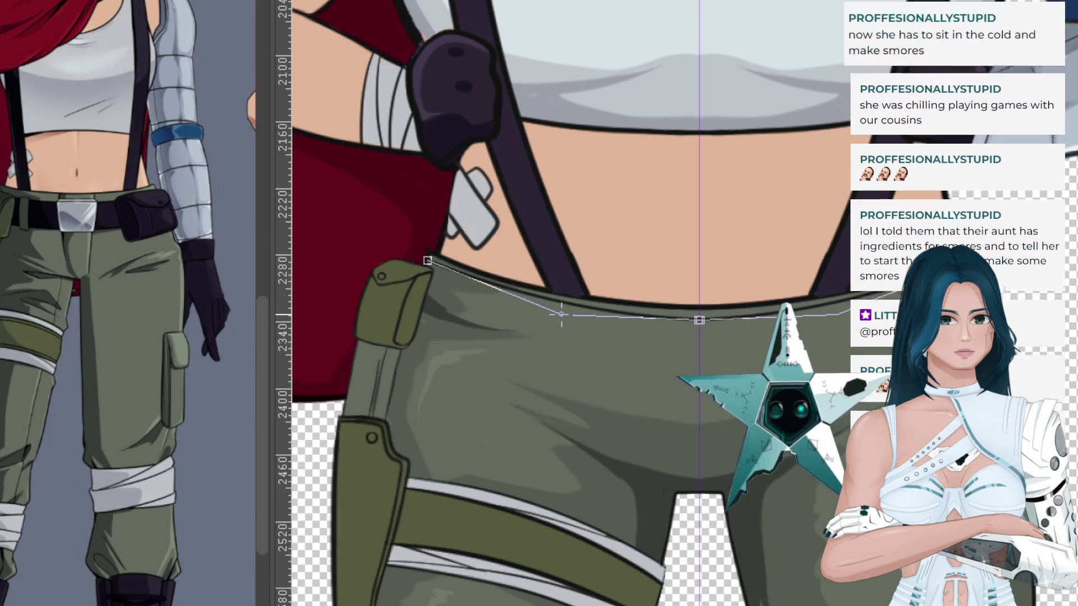
pyautogui.scroll(1, 560, 310)
pyautogui.scroll(1, 550, 309)
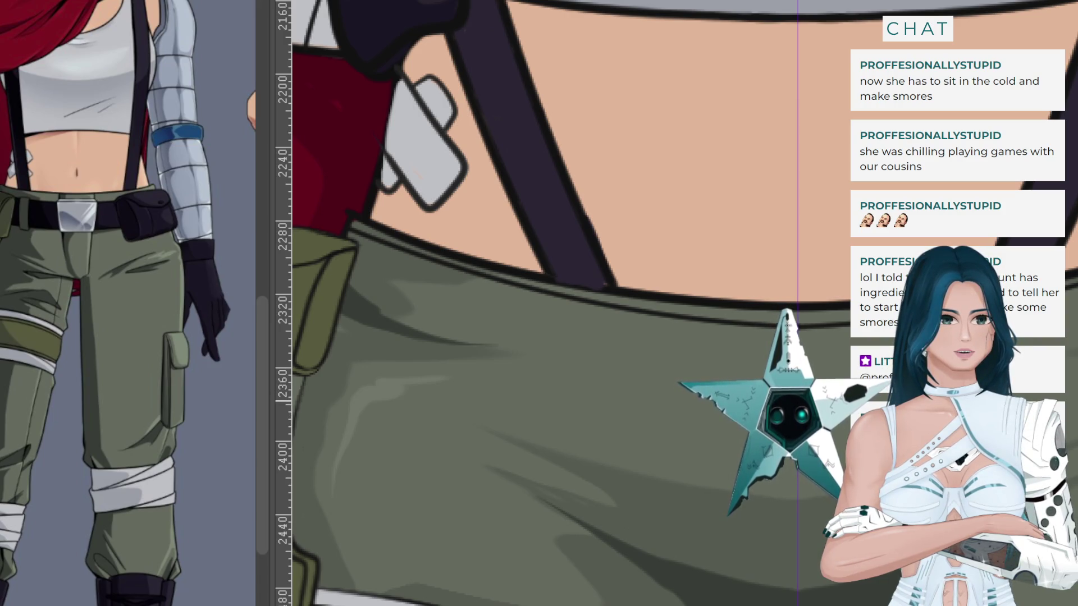
pyautogui.moveTo(747, 377); pyautogui.dragTo(332, 263)
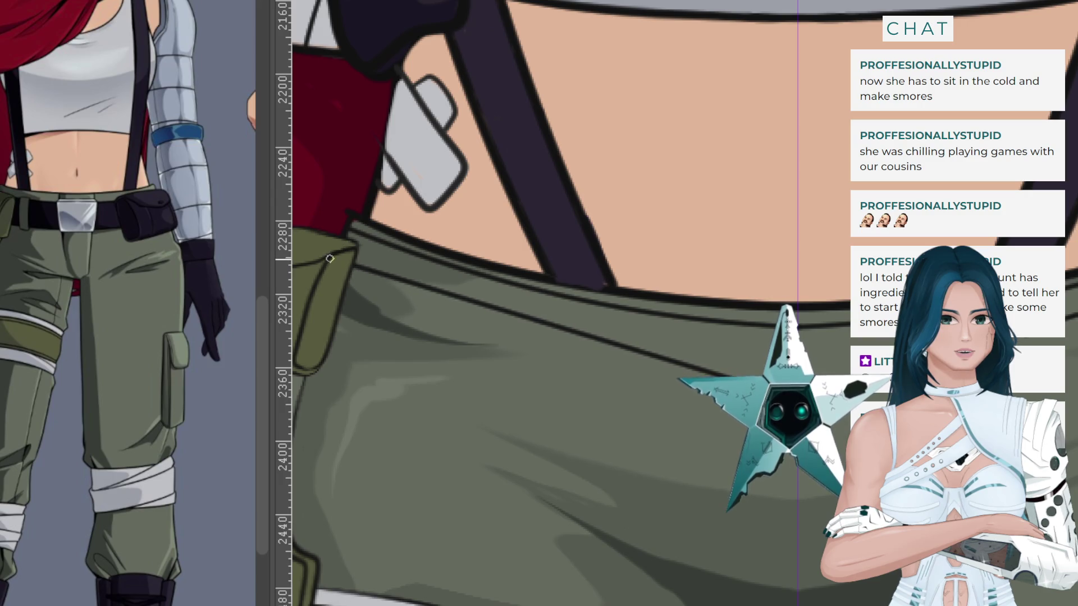
pyautogui.click(426, 355)
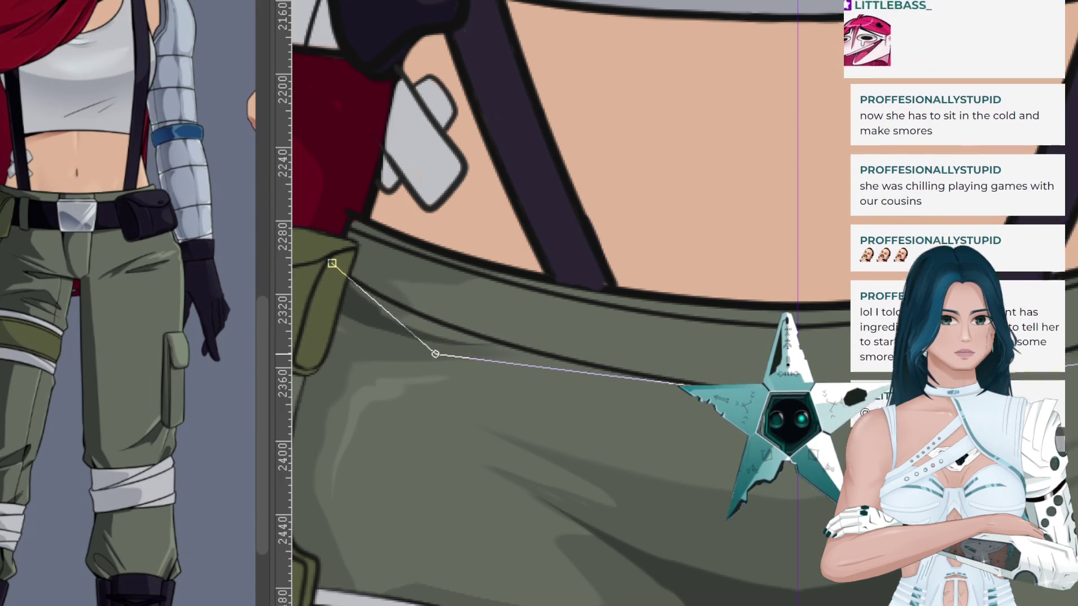
pyautogui.press('Escape')
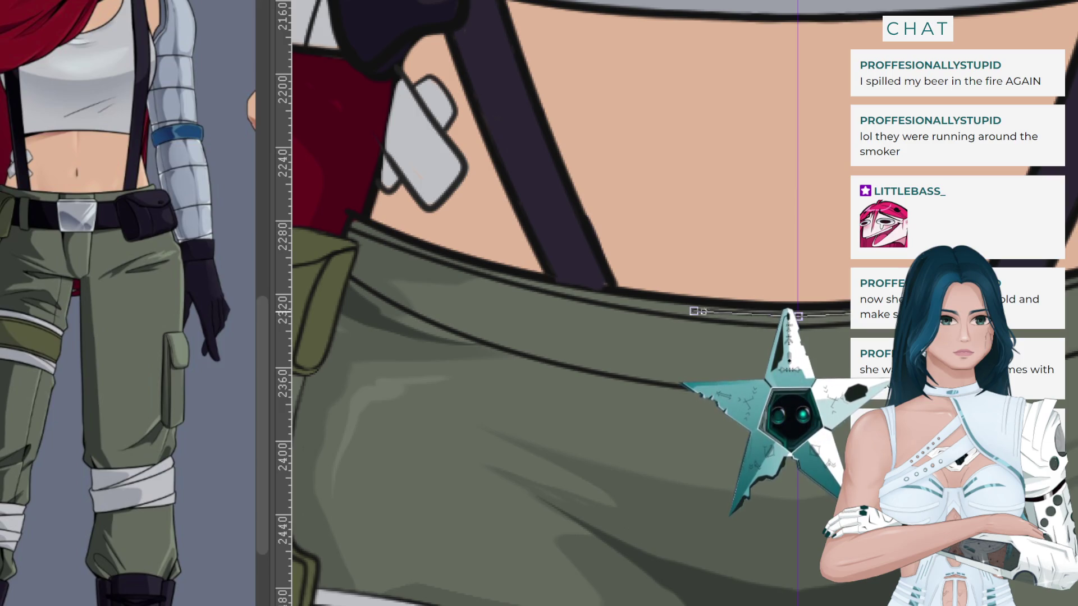
# Draw the pocket flap's top edge under the waistband and carry it down its side.
pyautogui.click(694, 311)
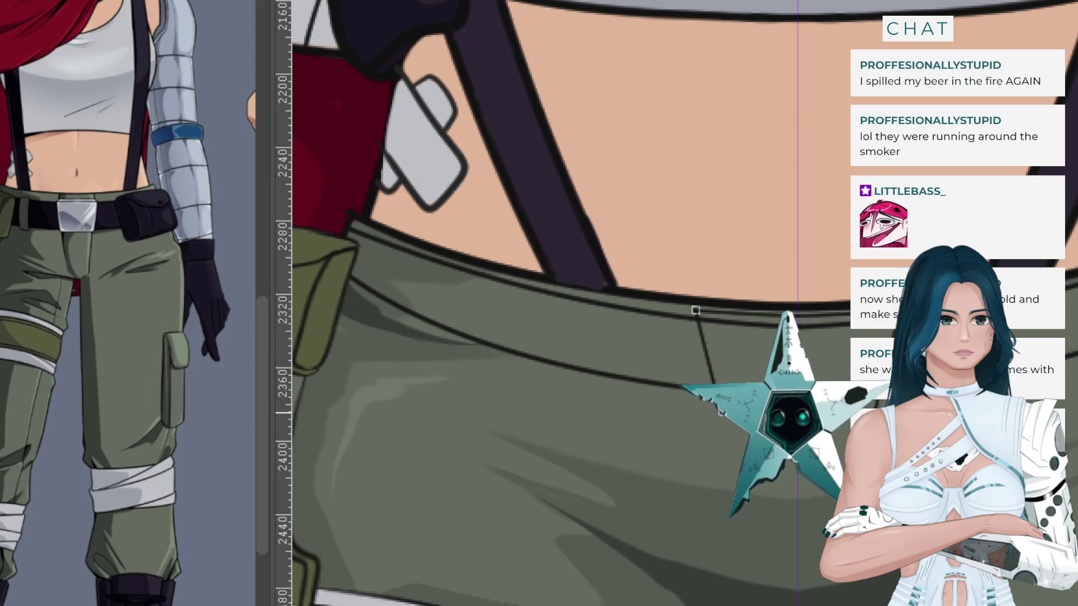
pyautogui.moveTo(715, 413); pyautogui.dragTo(720, 426)
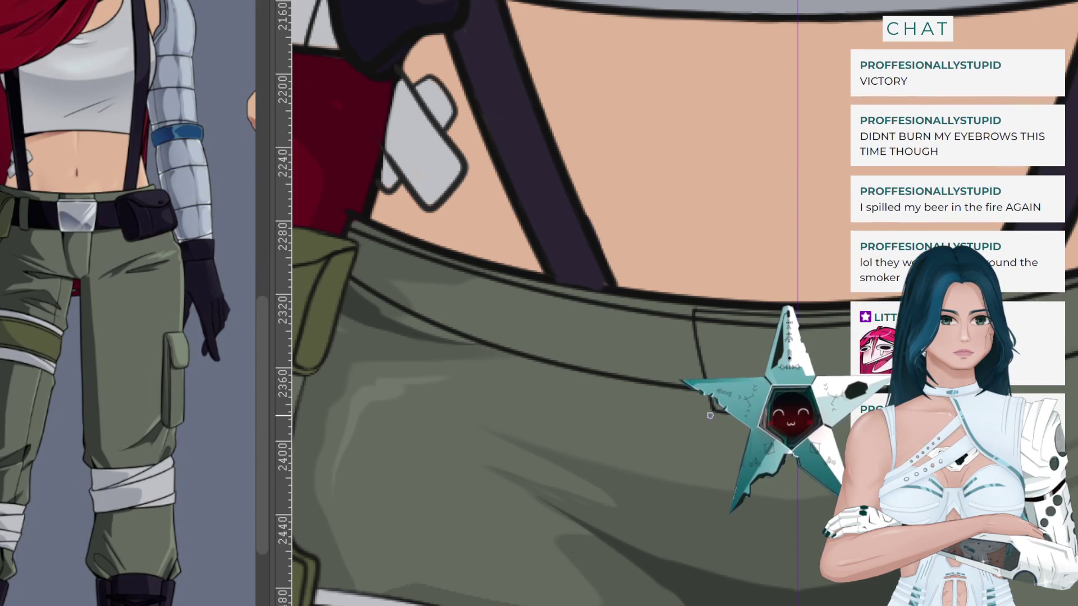
pyautogui.hotkey('ctrl', '+')
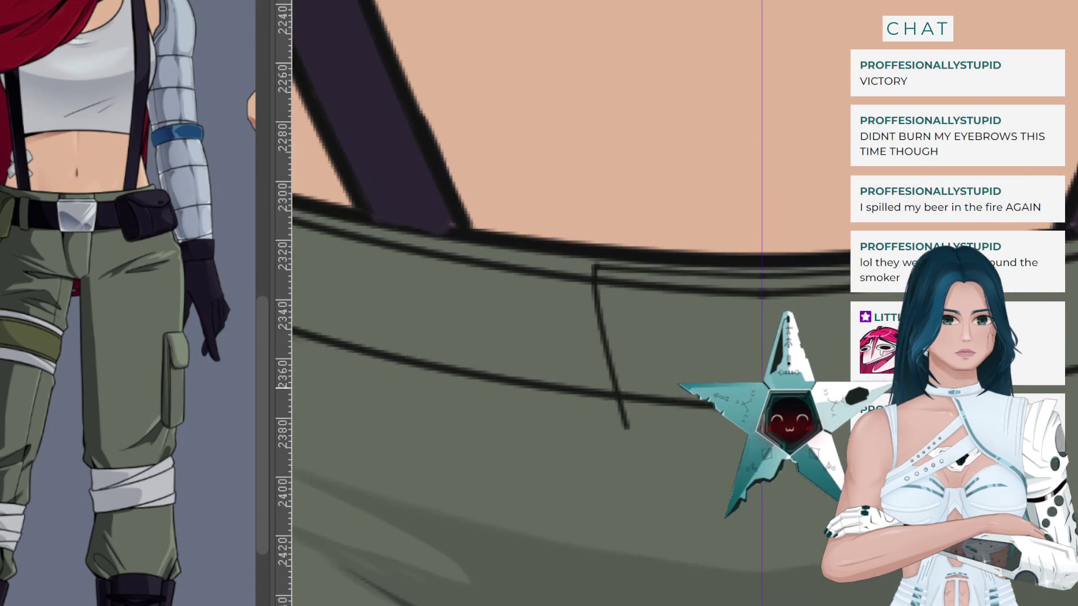
# Draw the pocket flap's bottom edge and erase the stray lines crossing into it.
pyautogui.moveTo(731, 467)
pyautogui.mouseDown()
pyautogui.moveTo(520, 437)
pyautogui.moveTo(525, 467)
pyautogui.mouseUp()
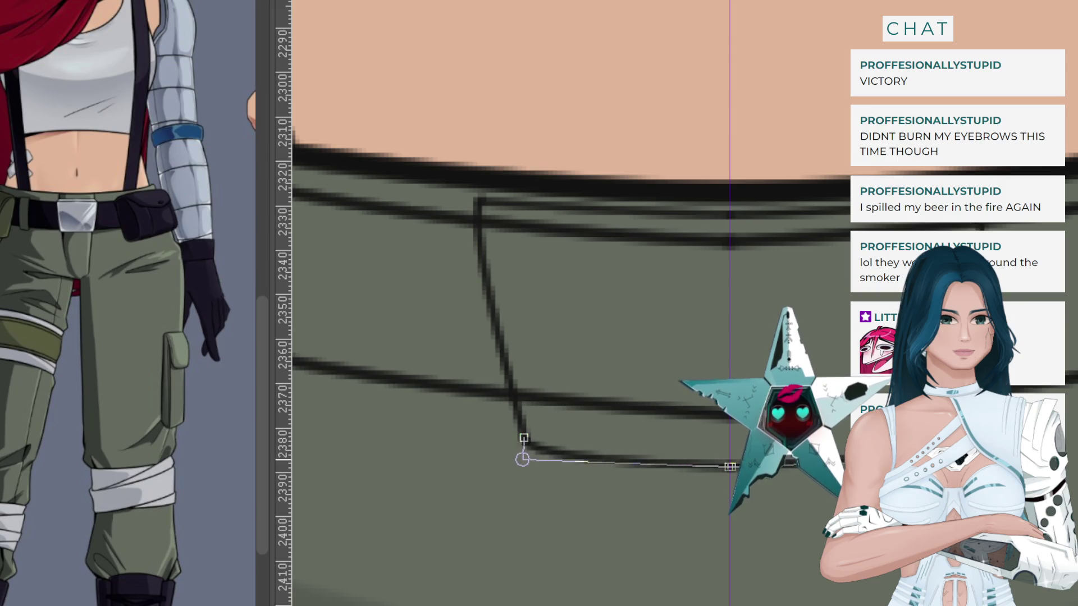
pyautogui.scroll(-1, 567, 443)
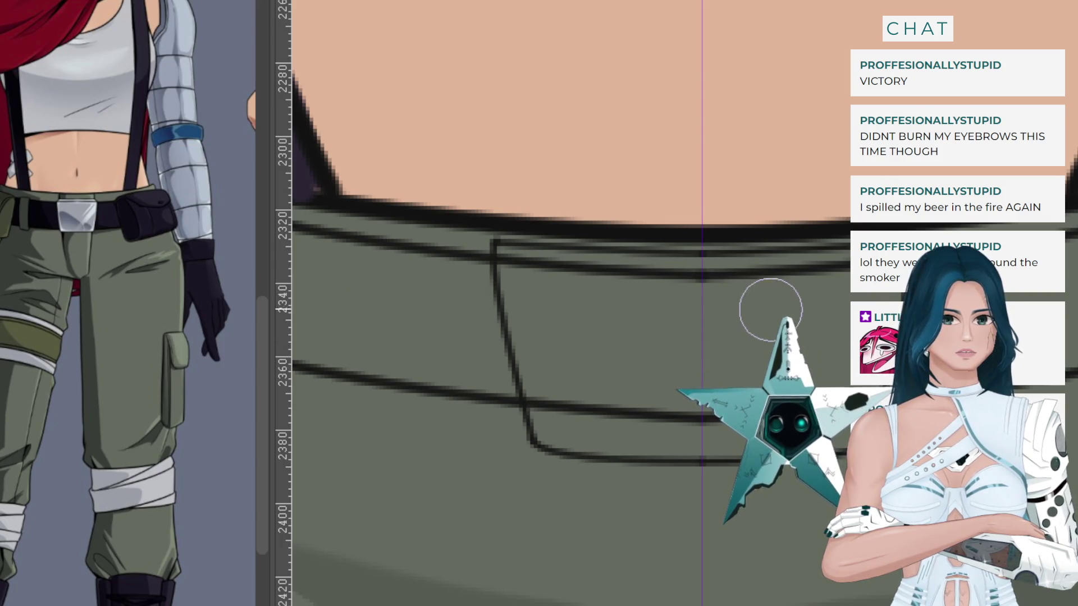
pyautogui.moveTo(771, 309); pyautogui.dragTo(587, 278)
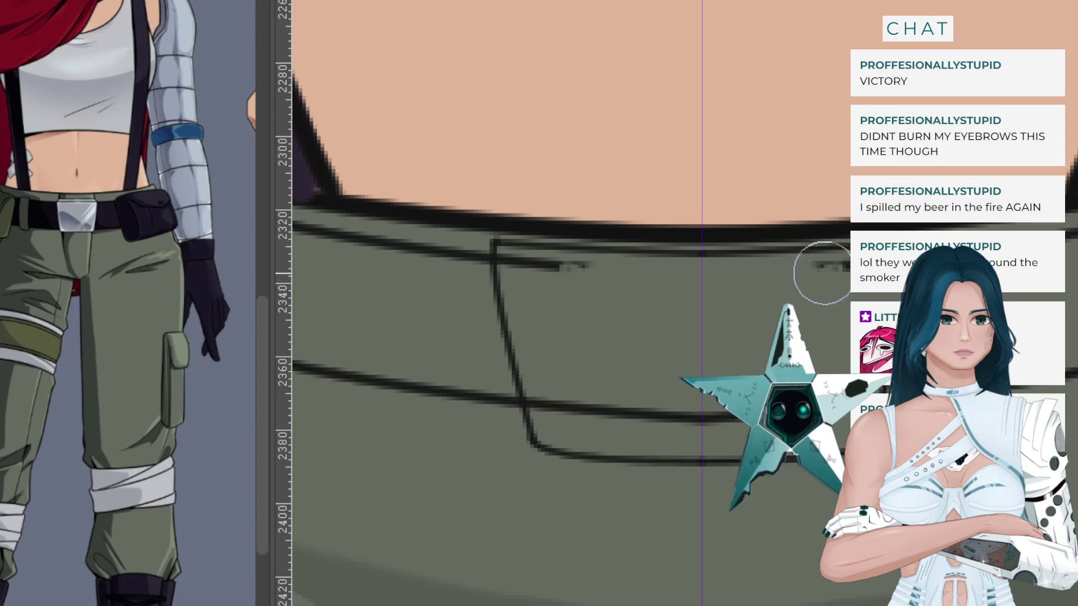
pyautogui.moveTo(822, 273); pyautogui.dragTo(878, 261)
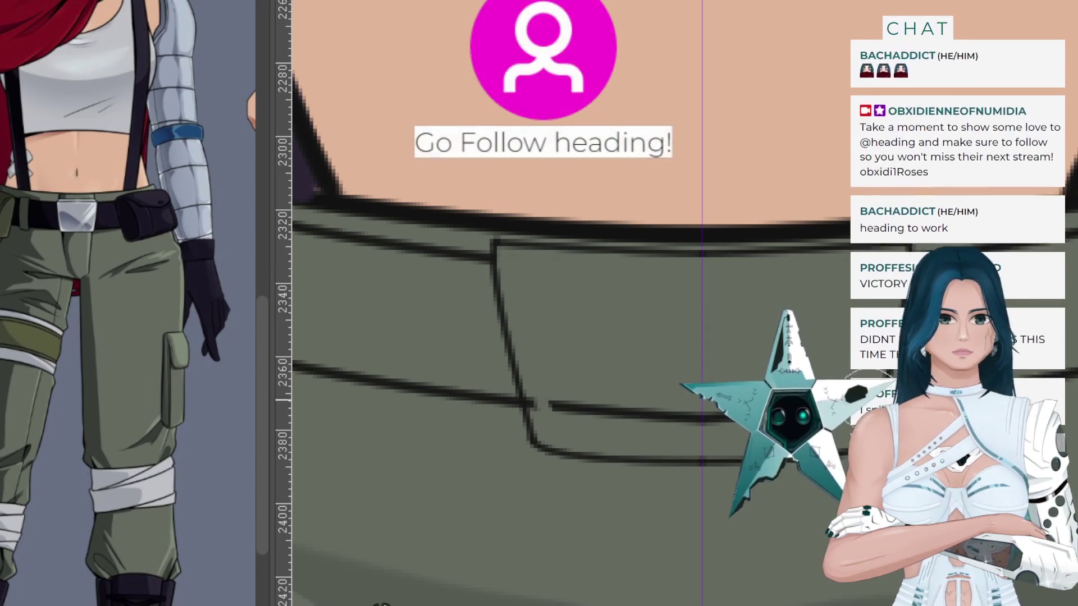
pyautogui.moveTo(567, 407); pyautogui.dragTo(660, 414)
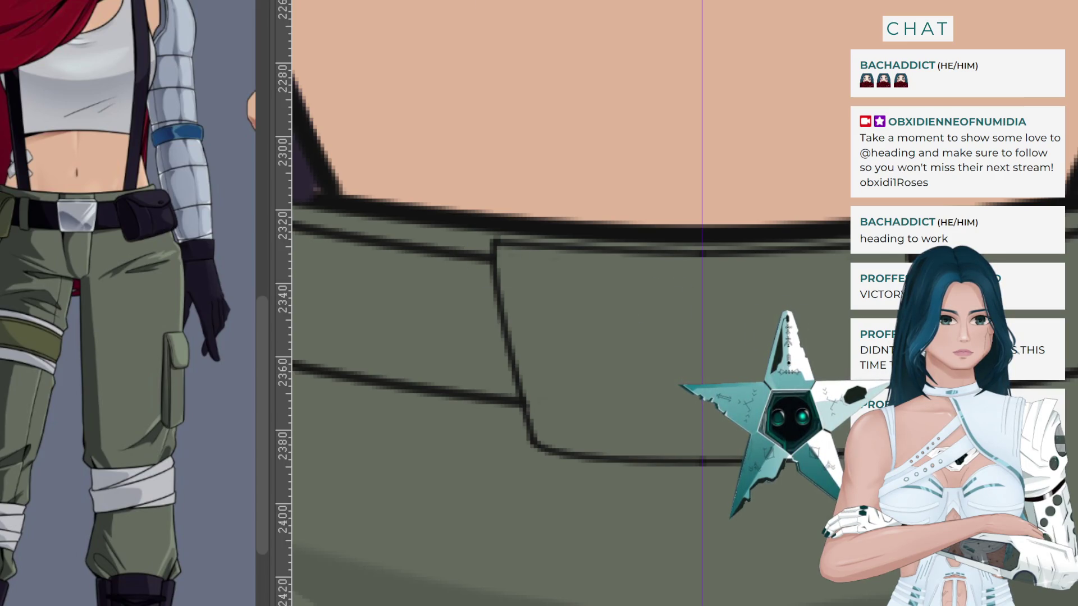
# Fill the pocket flap with lavender-grey and clear the selection.
pyautogui.click(606, 348)
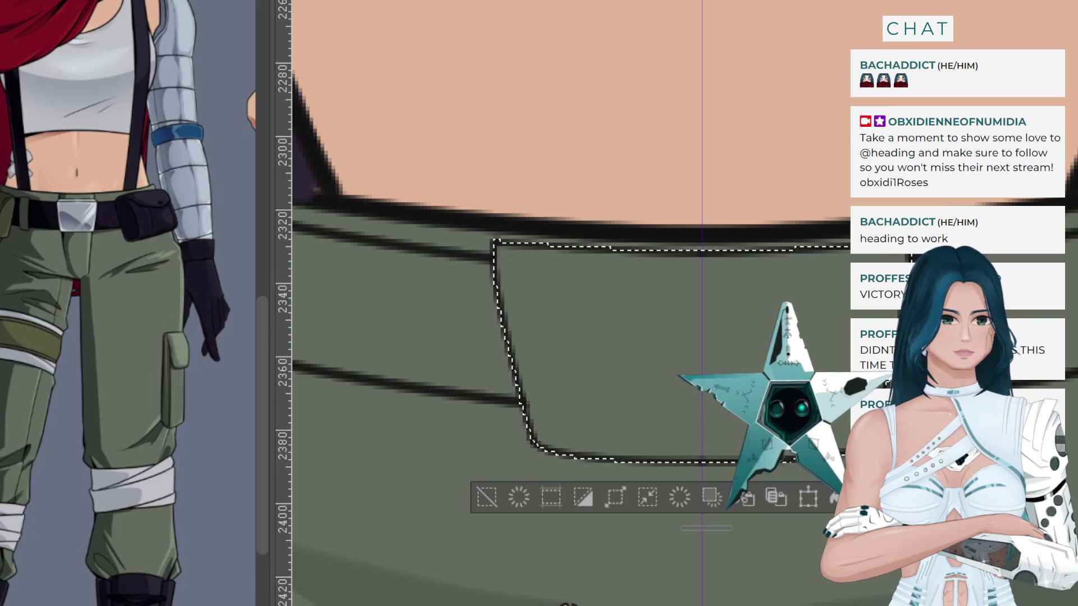
pyautogui.hotkey('alt', 'BackSpace')
pyautogui.hotkey('ctrl', 'd')
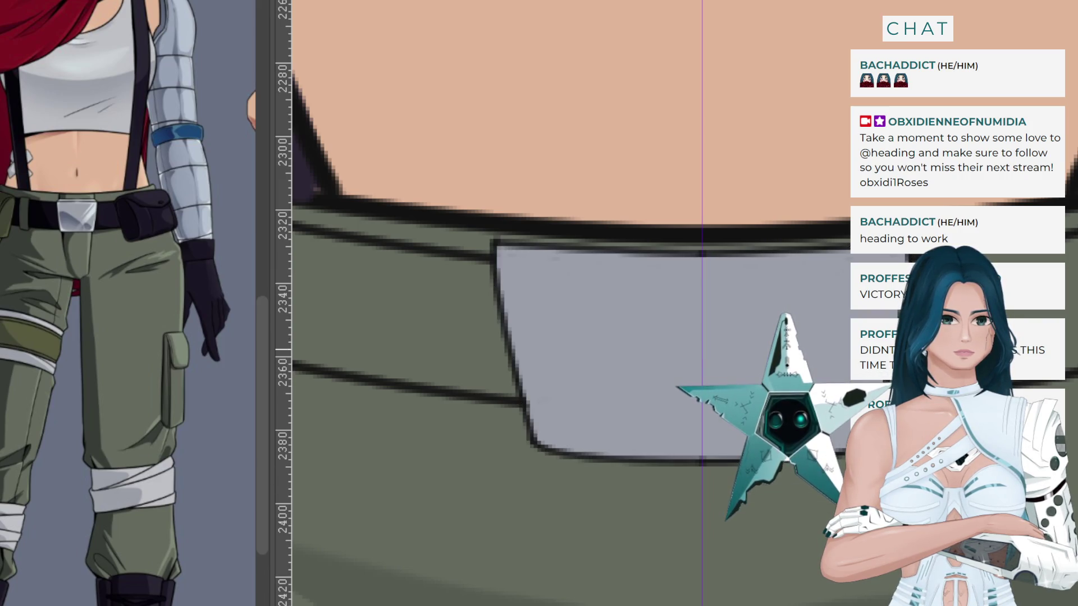
# Sample the belt colour from the reference and fill the strip beside the buckle dark navy.
pyautogui.click(393, 326)
pyautogui.hotkey('ctrl', 'd')
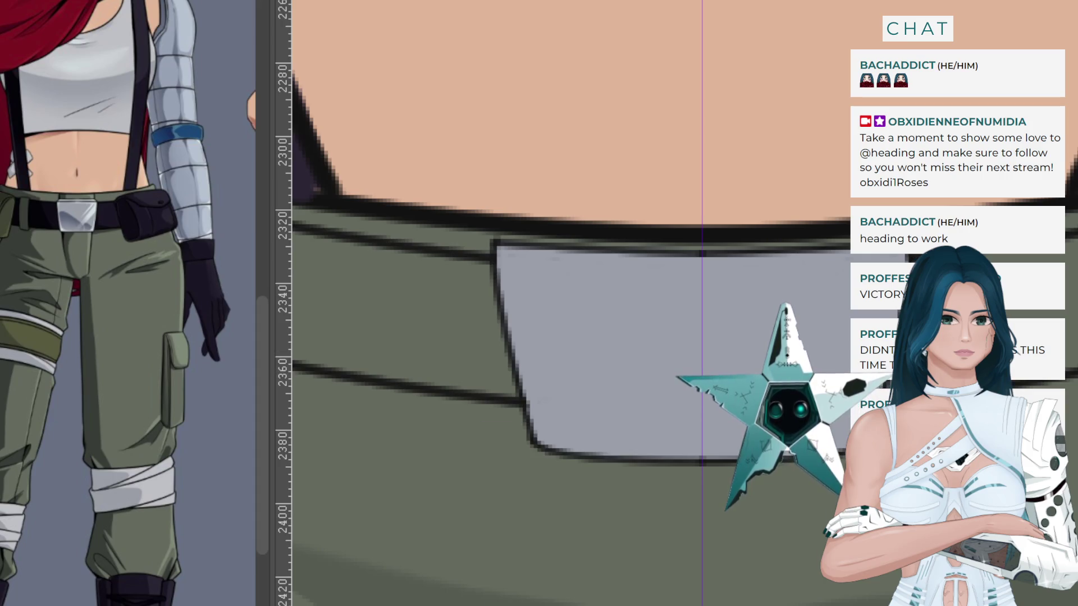
pyautogui.moveTo(72, 253); pyautogui.dragTo(109, 214)
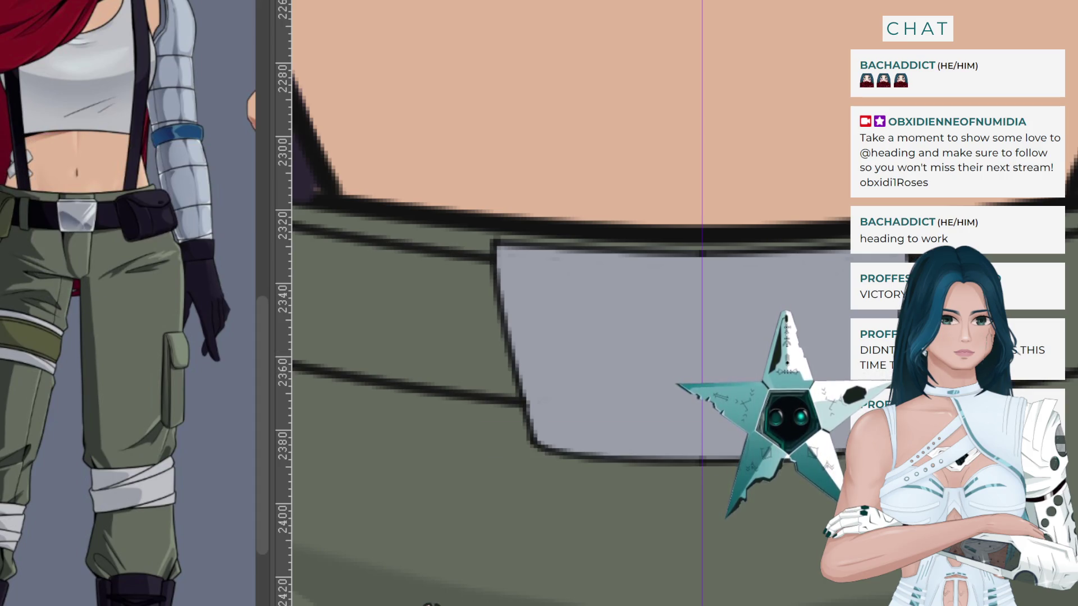
pyautogui.click(393, 315)
pyautogui.hotkey('alt', 'BackSpace')
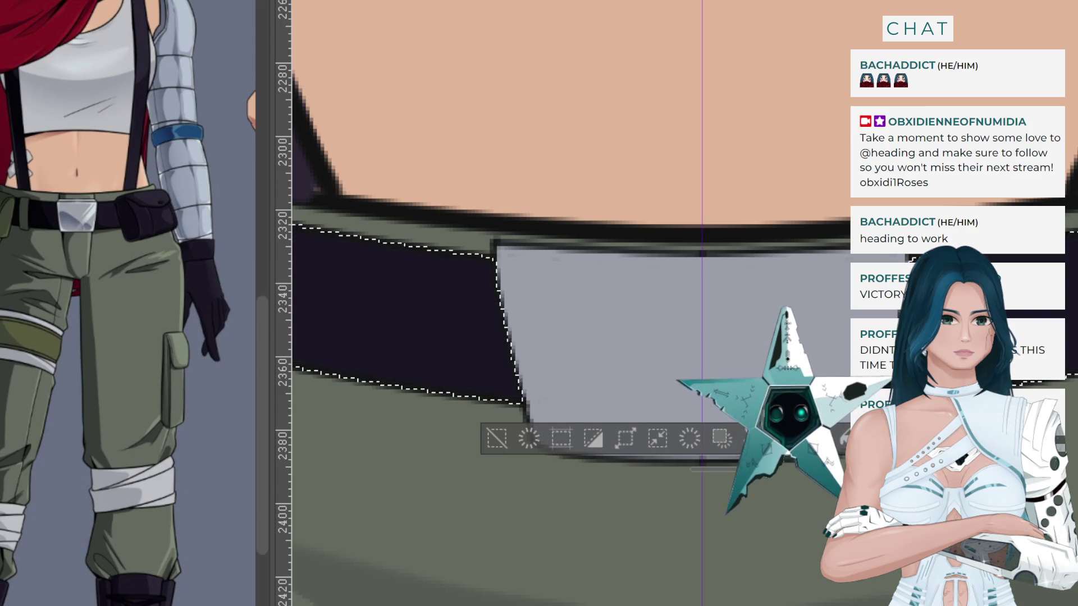
pyautogui.scroll(-5, 595, 309)
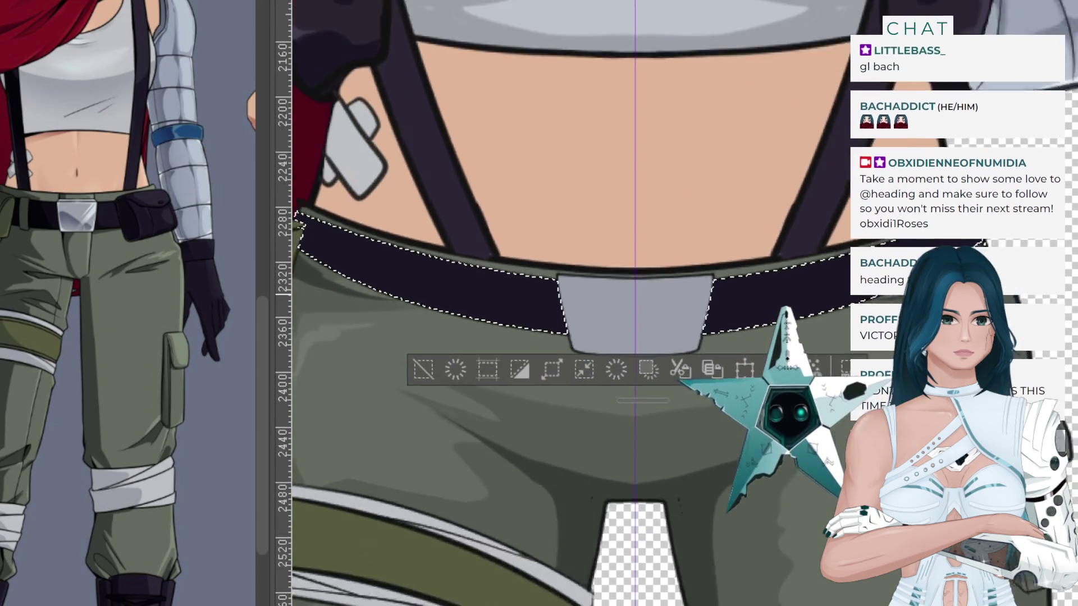
pyautogui.scroll(2, 508, 321)
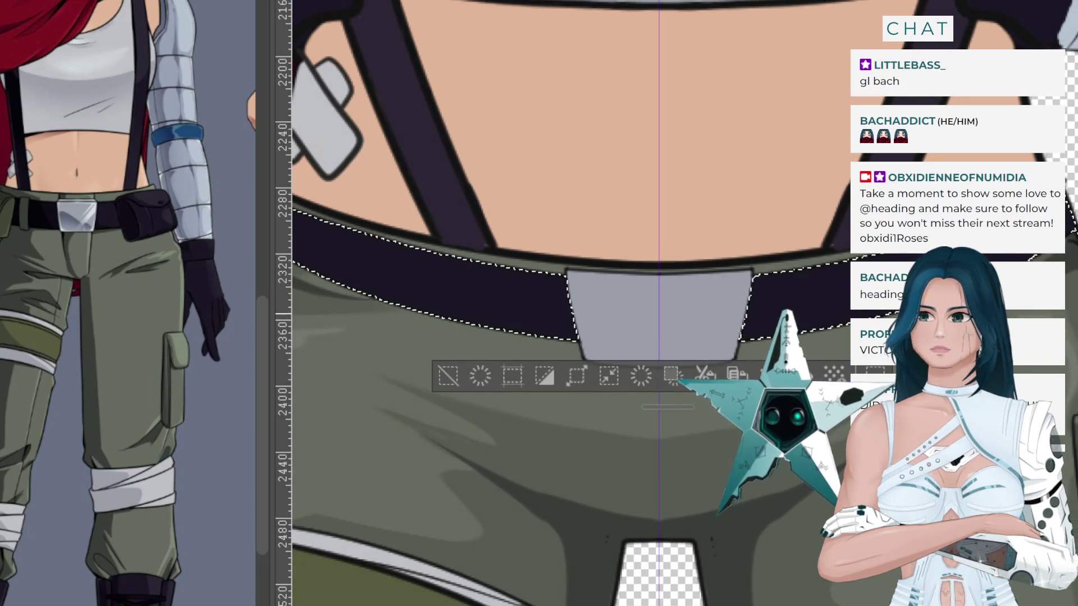
pyautogui.hotkey('ctrl', 'd')
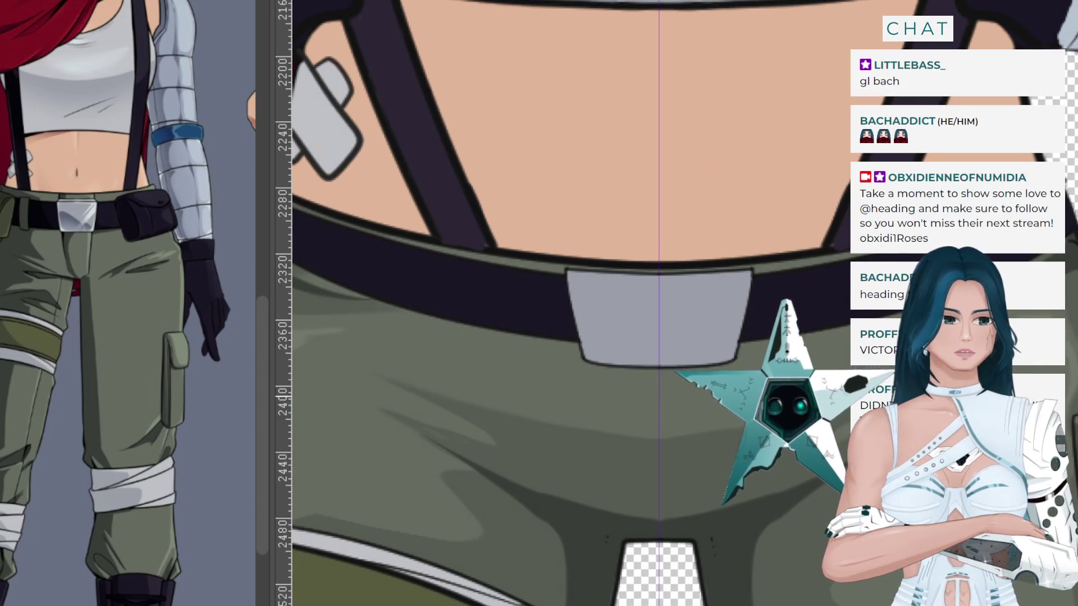
pyautogui.hscroll(5, 595, 303)
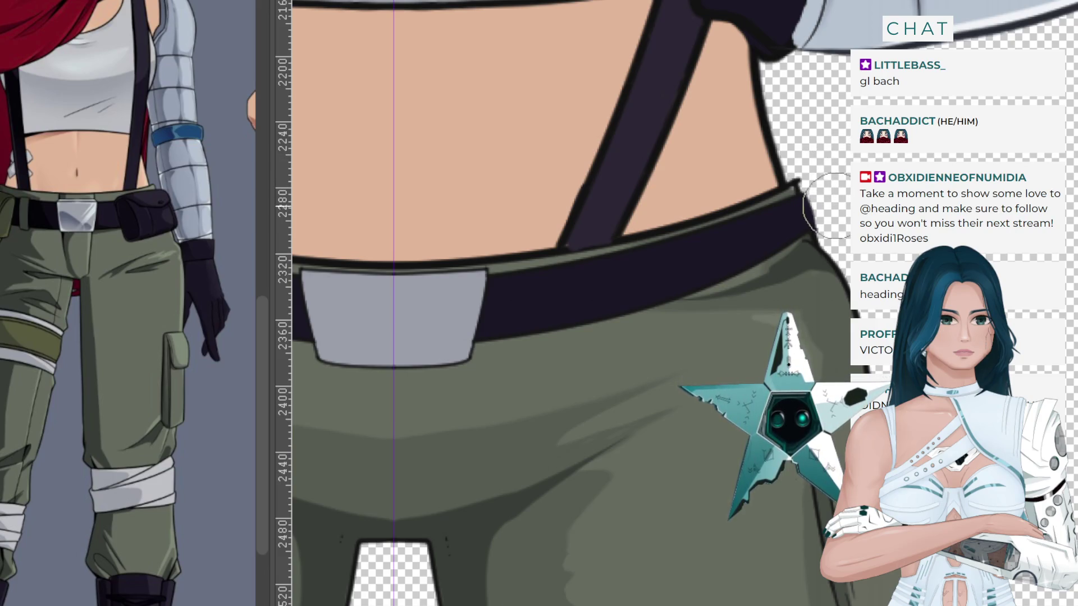
pyautogui.scroll(-4, 786, 197)
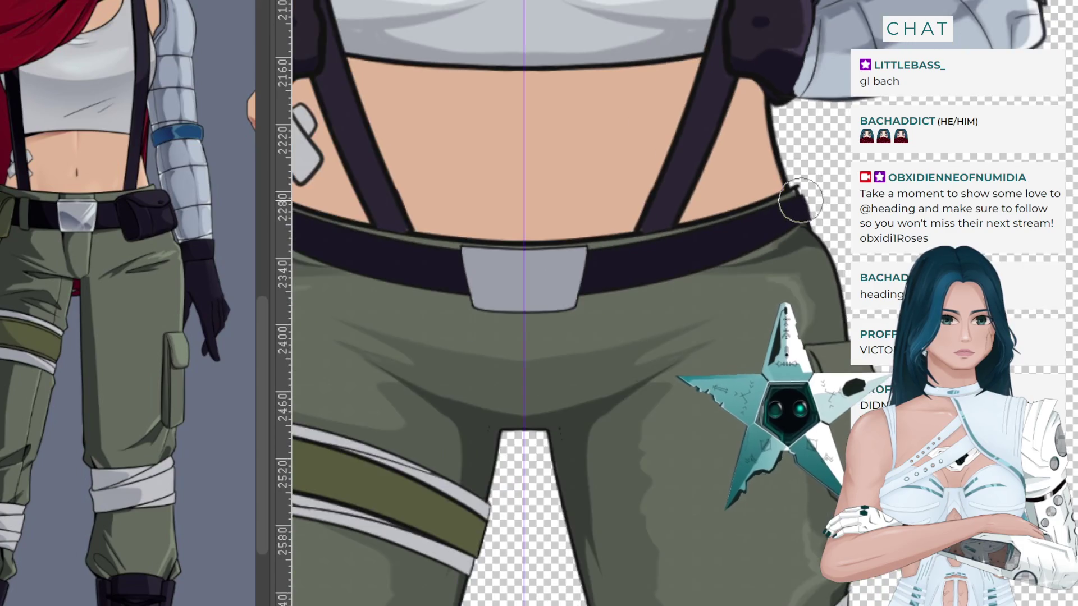
pyautogui.scroll(-2, 696, 400)
pyautogui.scroll(3, 596, 256)
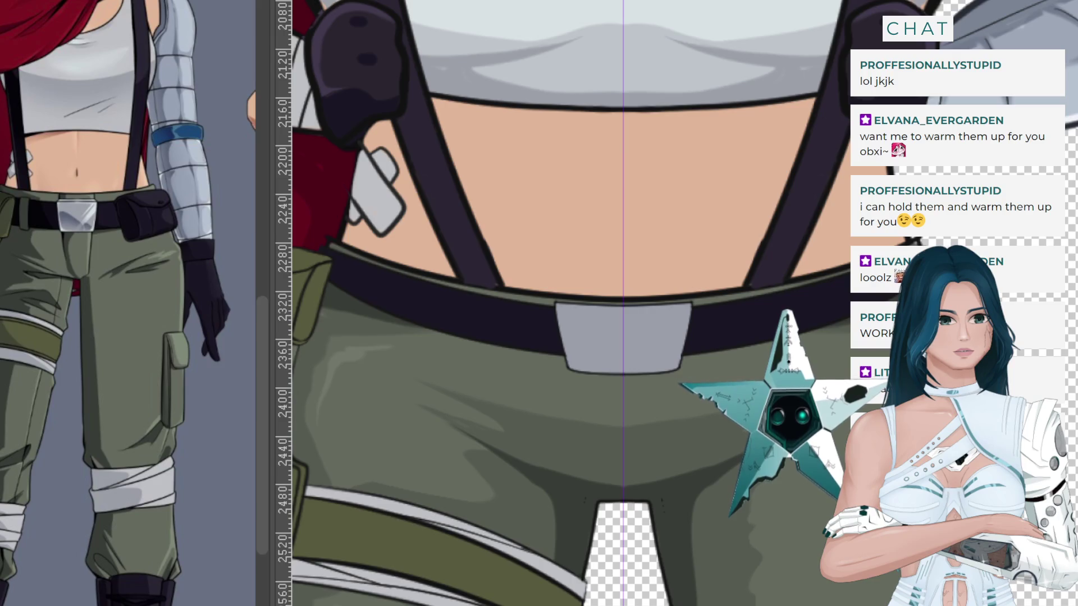
pyautogui.hotkey('ctrl', ';')
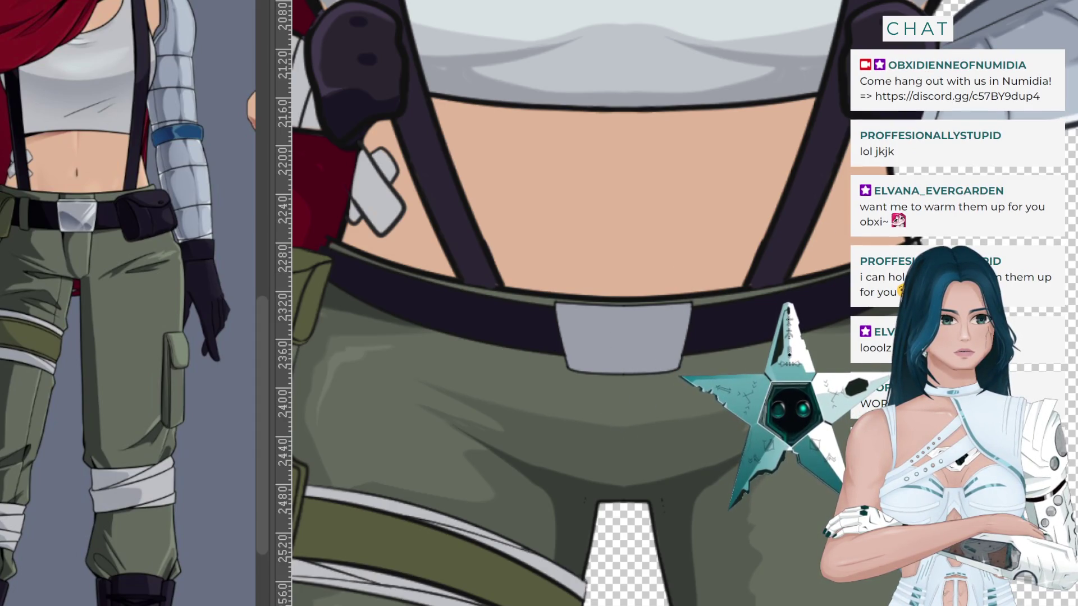
# Paint thin diagonal white highlight streaks across the buckle's right half, redoing strokes until they look right.
pyautogui.moveTo(689, 306); pyautogui.dragTo(654, 372)
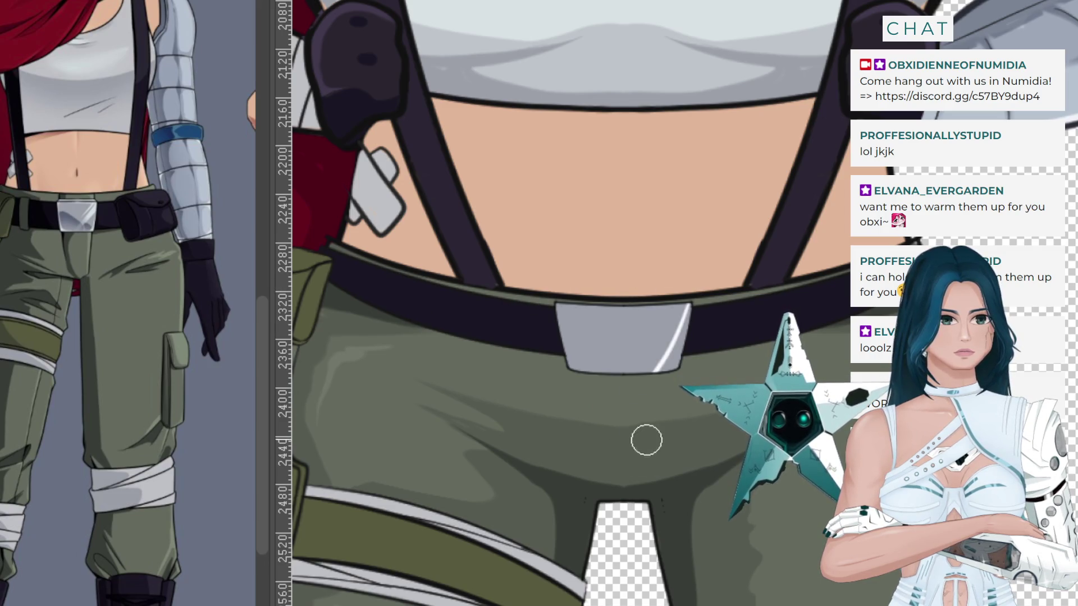
pyautogui.hotkey('ctrl', 'z')
pyautogui.moveTo(689, 306); pyautogui.dragTo(654, 372)
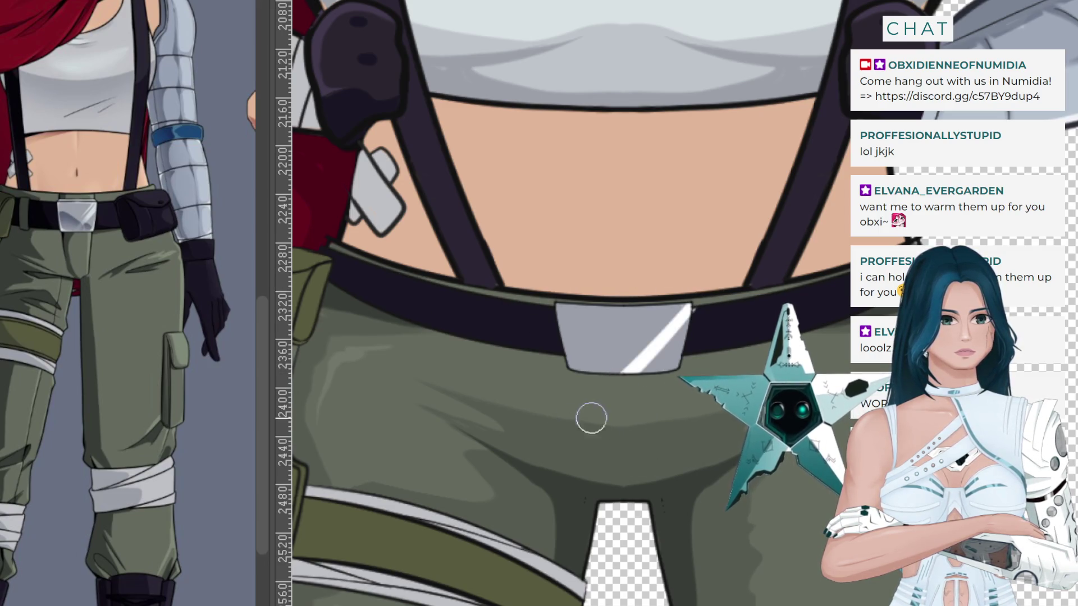
pyautogui.hotkey('ctrl', 'z')
pyautogui.moveTo(699, 308); pyautogui.dragTo(637, 372)
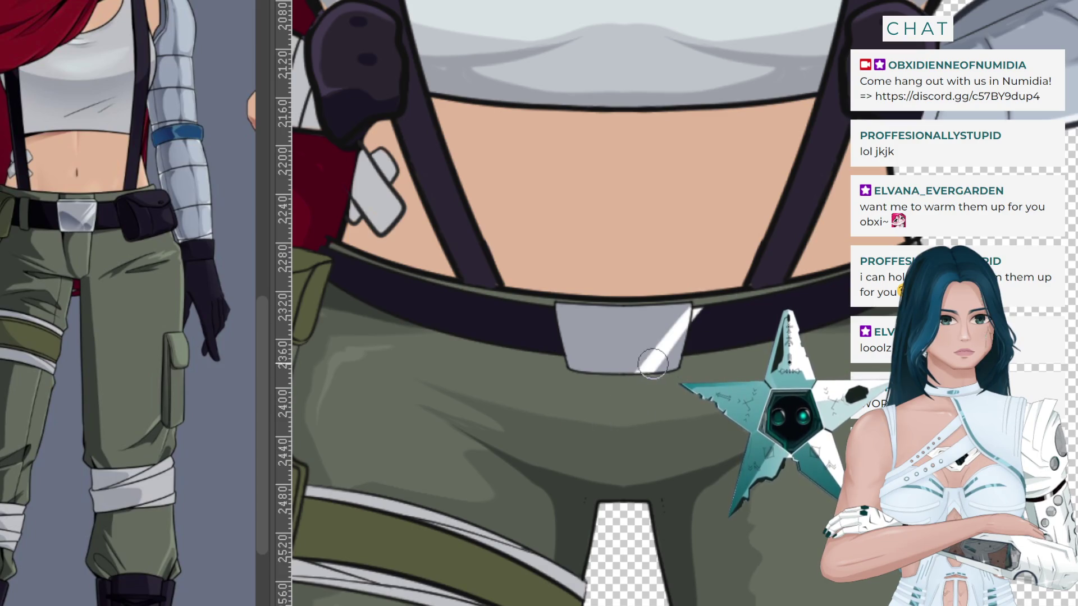
pyautogui.hotkey('ctrl', 'z')
pyautogui.moveTo(697, 306); pyautogui.dragTo(615, 375)
pyautogui.hotkey('ctrl', 'z')
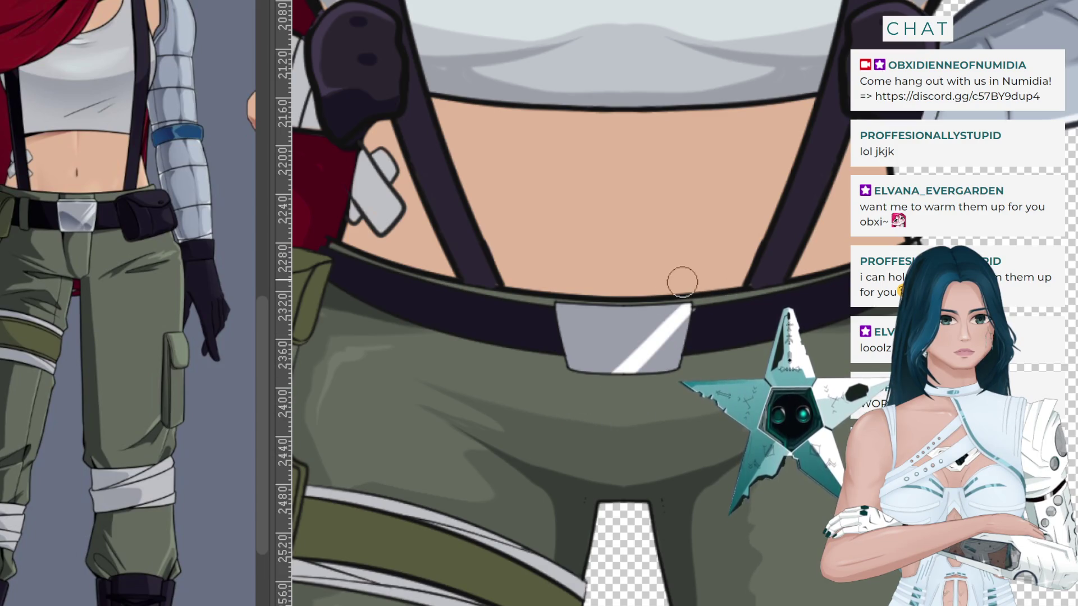
pyautogui.moveTo(682, 282); pyautogui.dragTo(539, 419)
pyautogui.hotkey('ctrl', 'z')
pyautogui.moveTo(691, 265); pyautogui.dragTo(561, 438)
pyautogui.hotkey('ctrl', 'z')
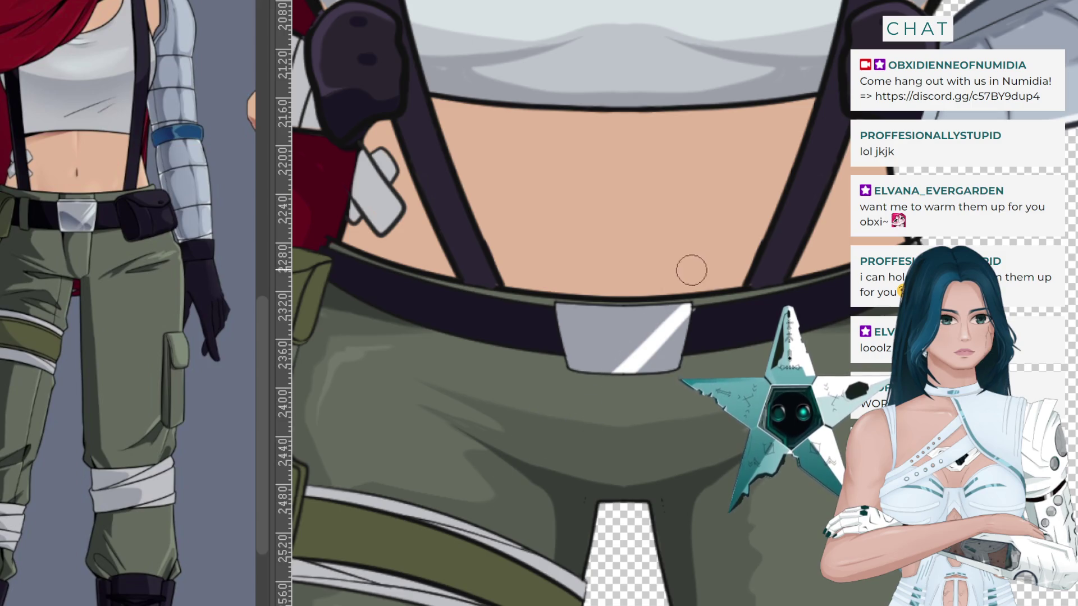
pyautogui.moveTo(691, 271); pyautogui.dragTo(512, 461)
pyautogui.hotkey('ctrl', 'z')
pyautogui.moveTo(653, 321); pyautogui.dragTo(564, 458)
pyautogui.hotkey('ctrl', 'z')
pyautogui.moveTo(685, 265); pyautogui.dragTo(552, 404)
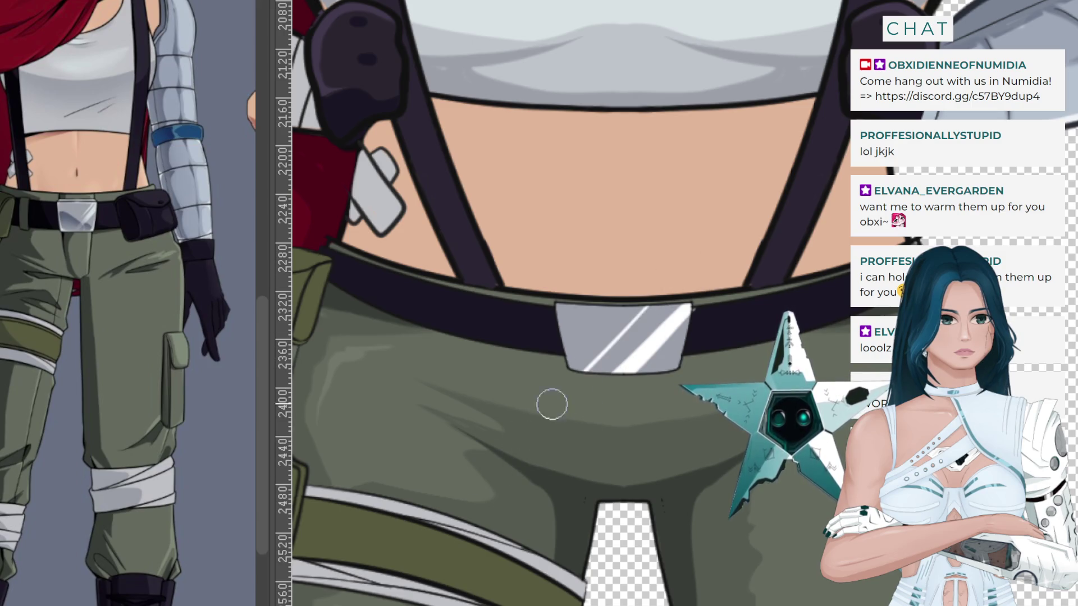
pyautogui.moveTo(630, 303); pyautogui.dragTo(505, 414)
pyautogui.hotkey('ctrl', 'z')
pyautogui.moveTo(642, 288); pyautogui.dragTo(510, 387)
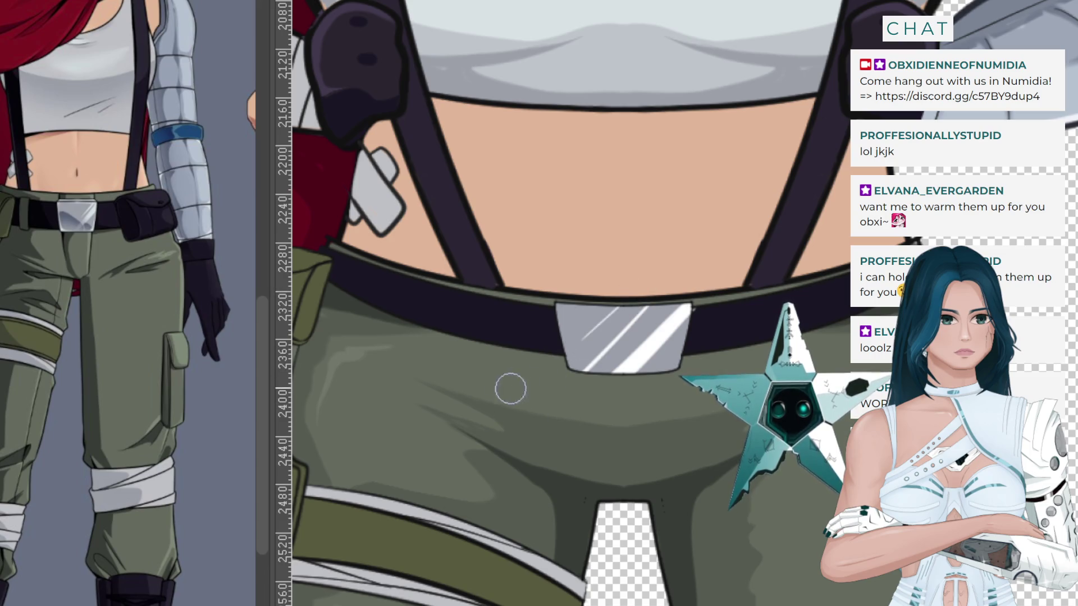
pyautogui.hotkey('ctrl', 'z')
pyautogui.moveTo(671, 293); pyautogui.dragTo(527, 413)
pyautogui.hotkey('ctrl', 'z')
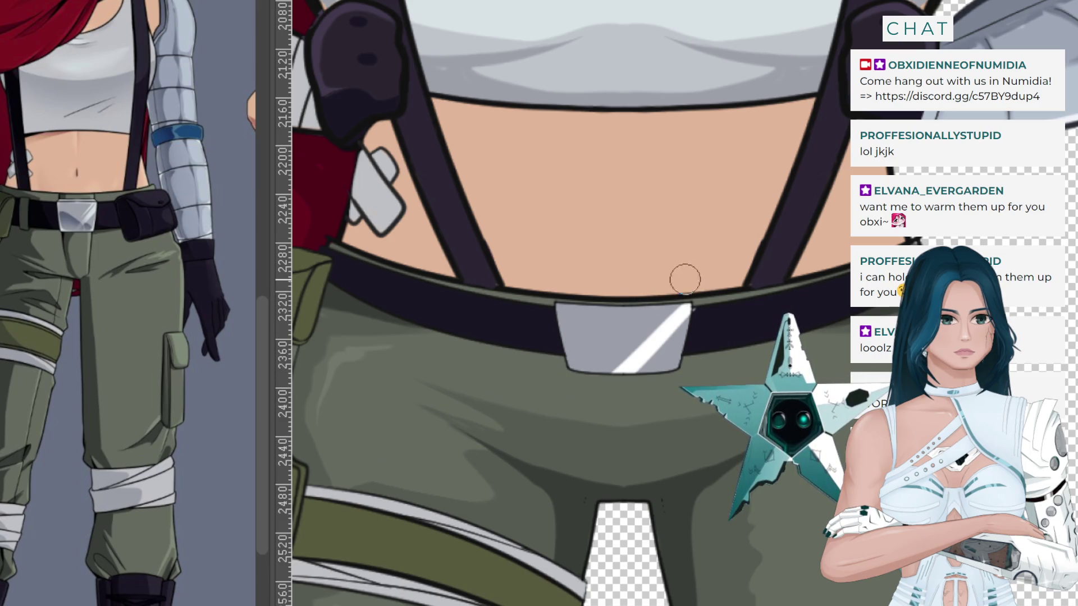
pyautogui.moveTo(684, 281); pyautogui.dragTo(588, 432)
pyautogui.hotkey('ctrl', 'z')
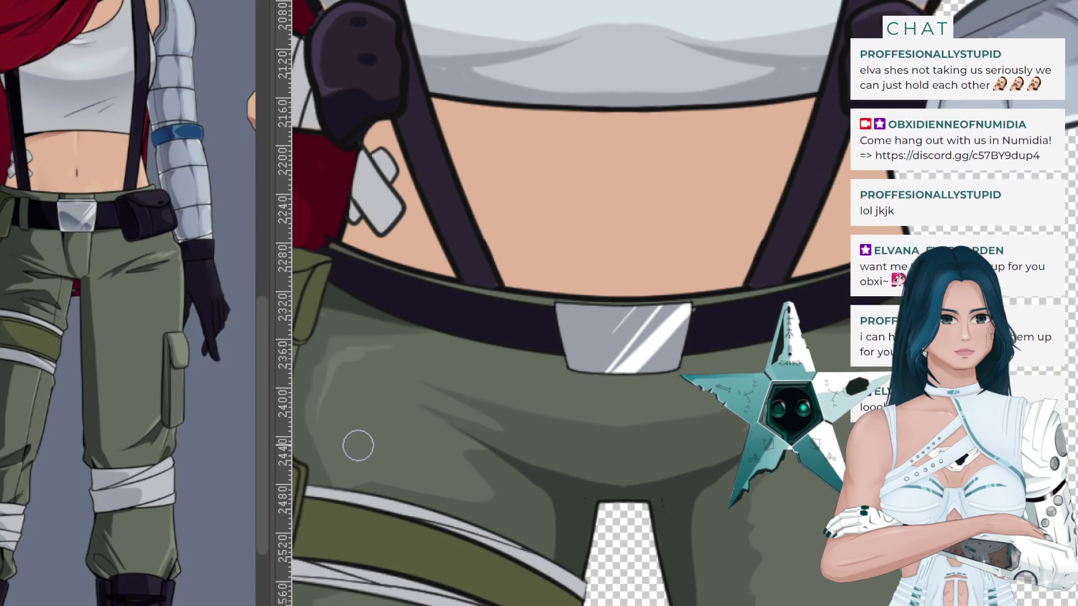
pyautogui.moveTo(647, 305); pyautogui.dragTo(477, 469)
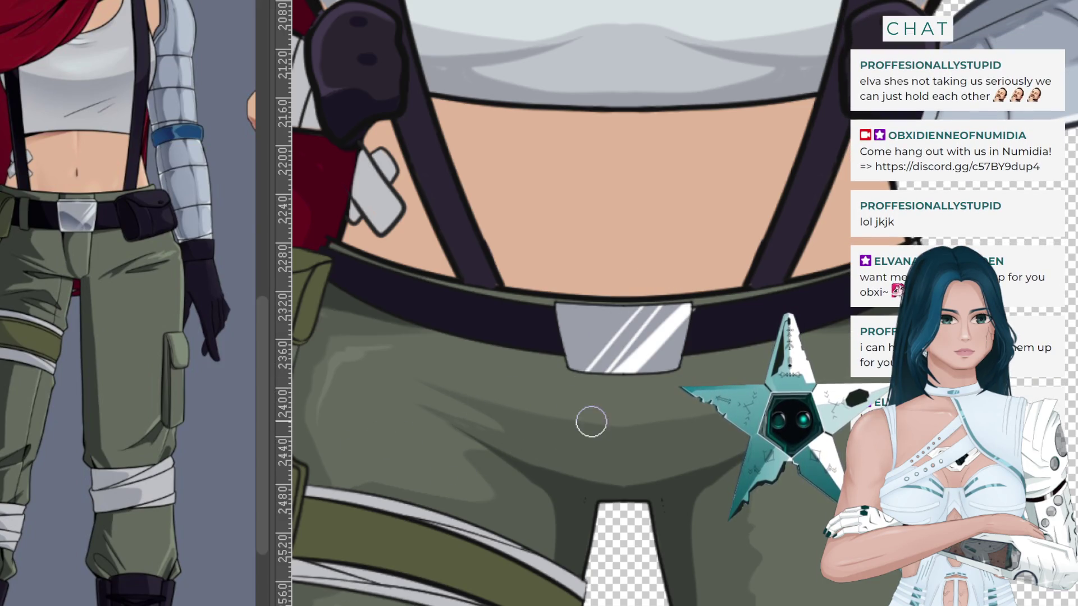
pyautogui.hotkey('ctrl', 'z')
pyautogui.moveTo(702, 330); pyautogui.dragTo(623, 371)
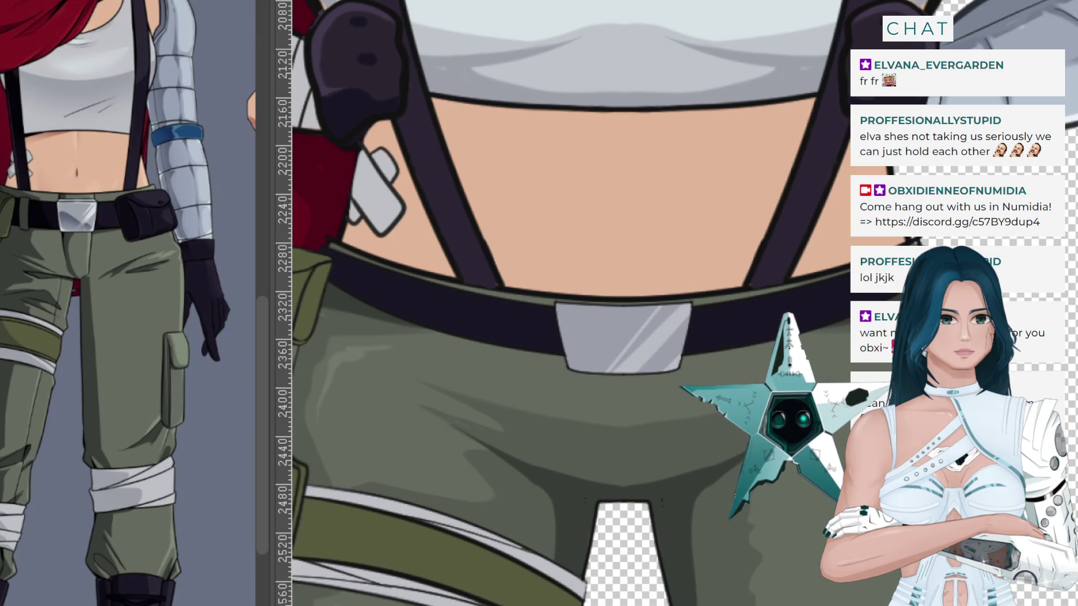
pyautogui.moveTo(686, 308); pyautogui.dragTo(613, 370)
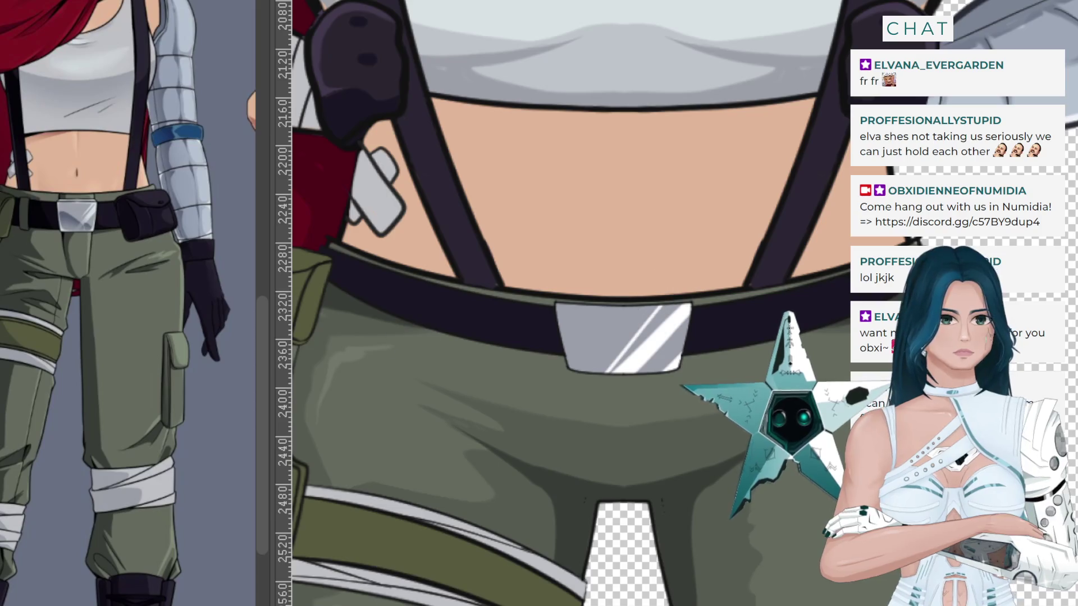
pyautogui.press(']')
pyautogui.press(']')
pyautogui.press(']')
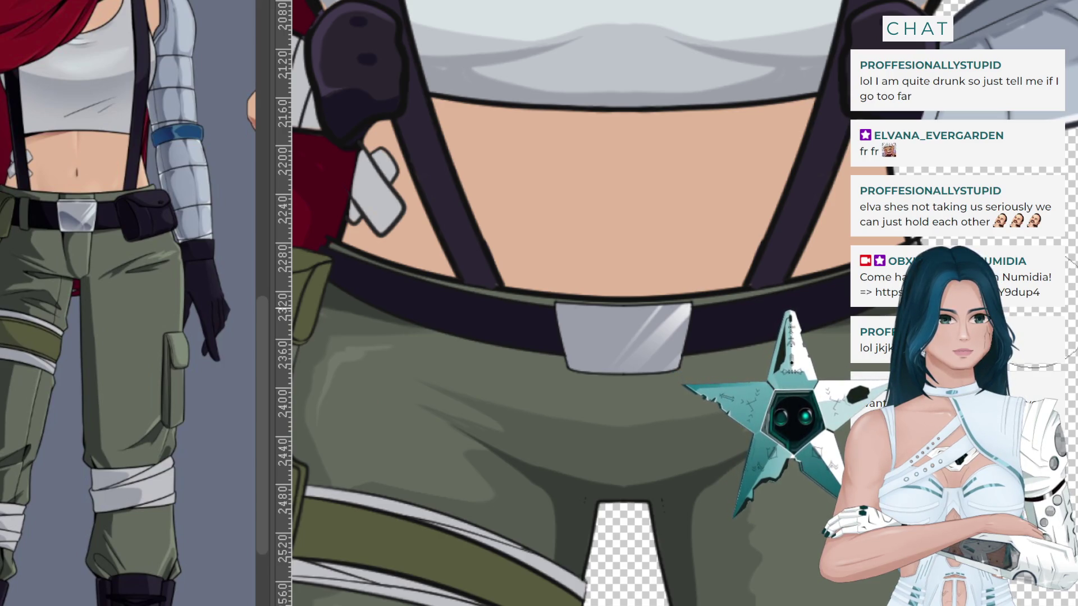
# Sample the buckle grey and brush a faint curved shading stroke down its left side.
pyautogui.moveTo(68, 216); pyautogui.dragTo(72, 216)
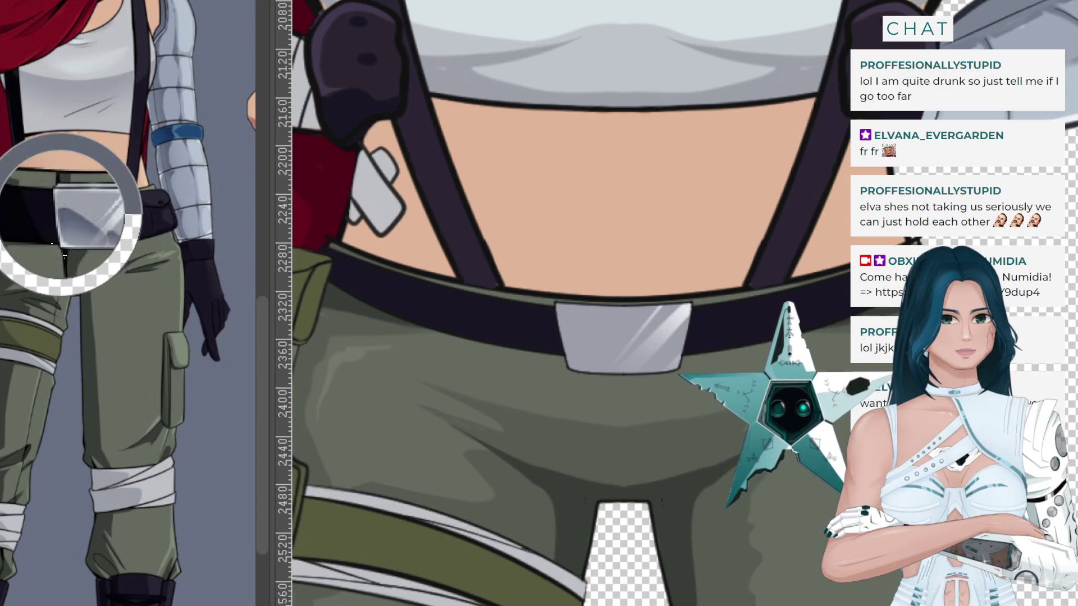
pyautogui.moveTo(61, 257); pyautogui.dragTo(62, 257)
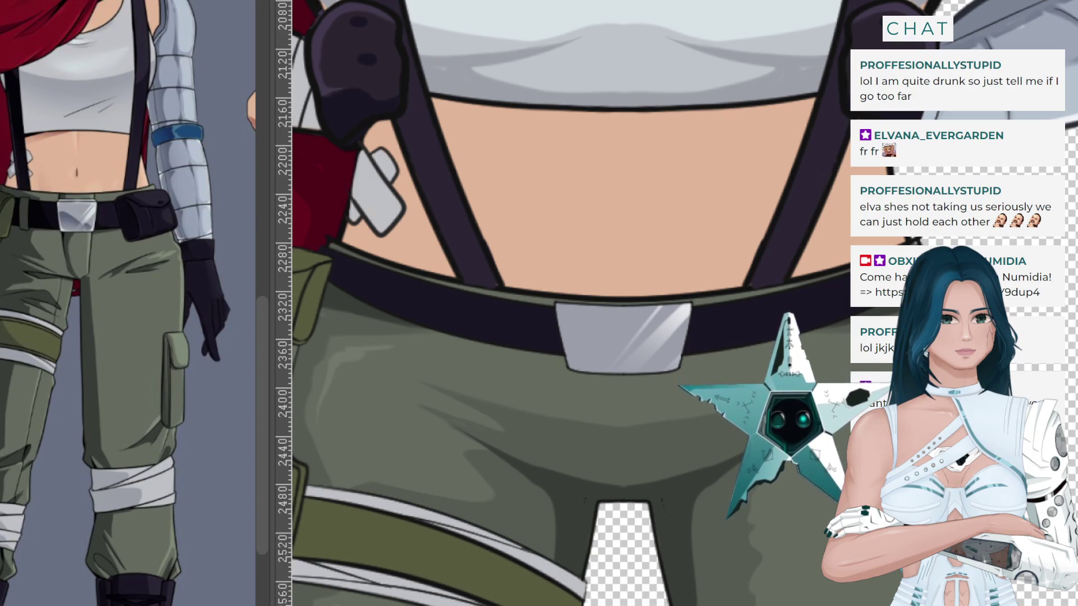
pyautogui.moveTo(571, 306); pyautogui.dragTo(594, 370)
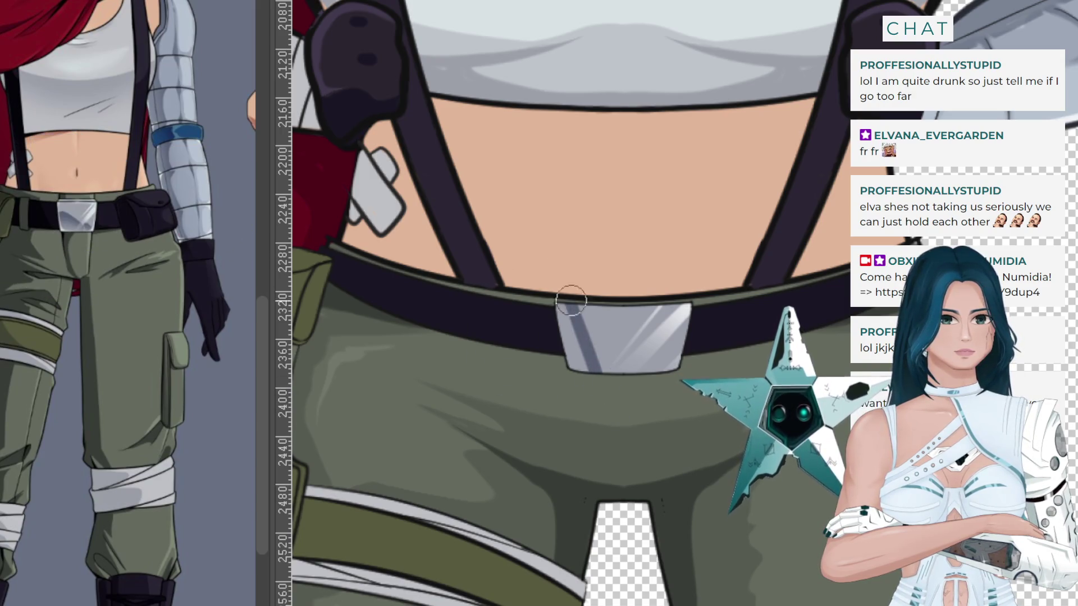
pyautogui.moveTo(560, 305); pyautogui.dragTo(597, 365)
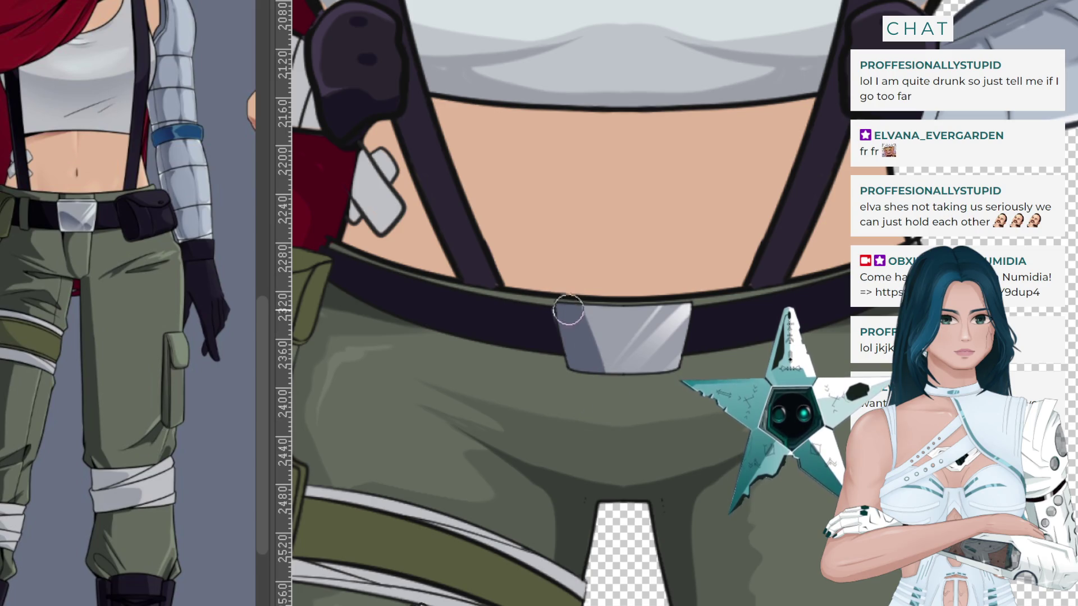
pyautogui.hotkey('ctrl', 'z')
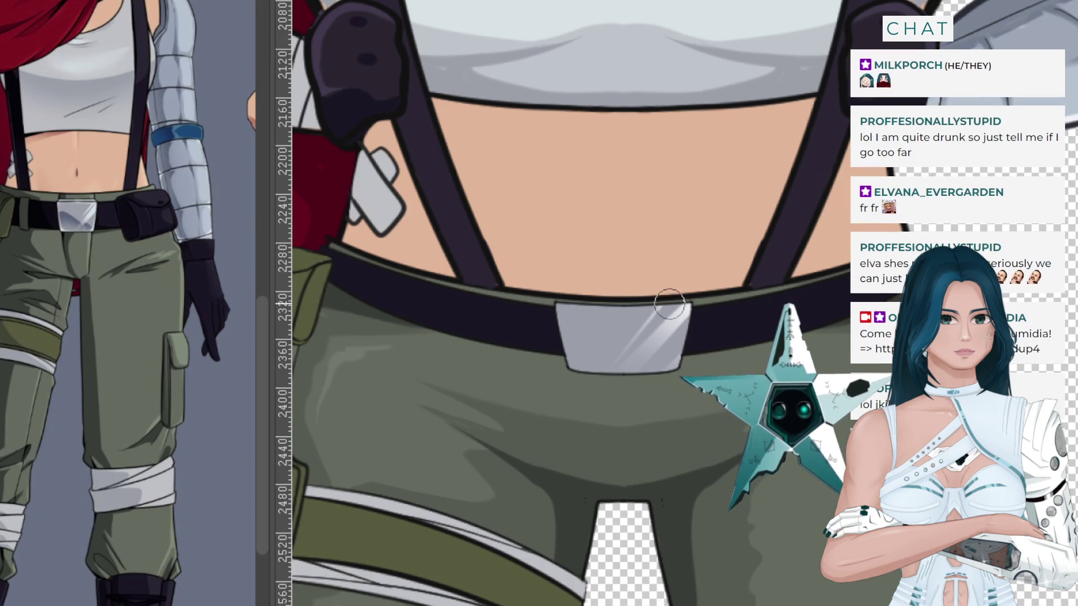
pyautogui.moveTo(597, 306); pyautogui.dragTo(638, 372)
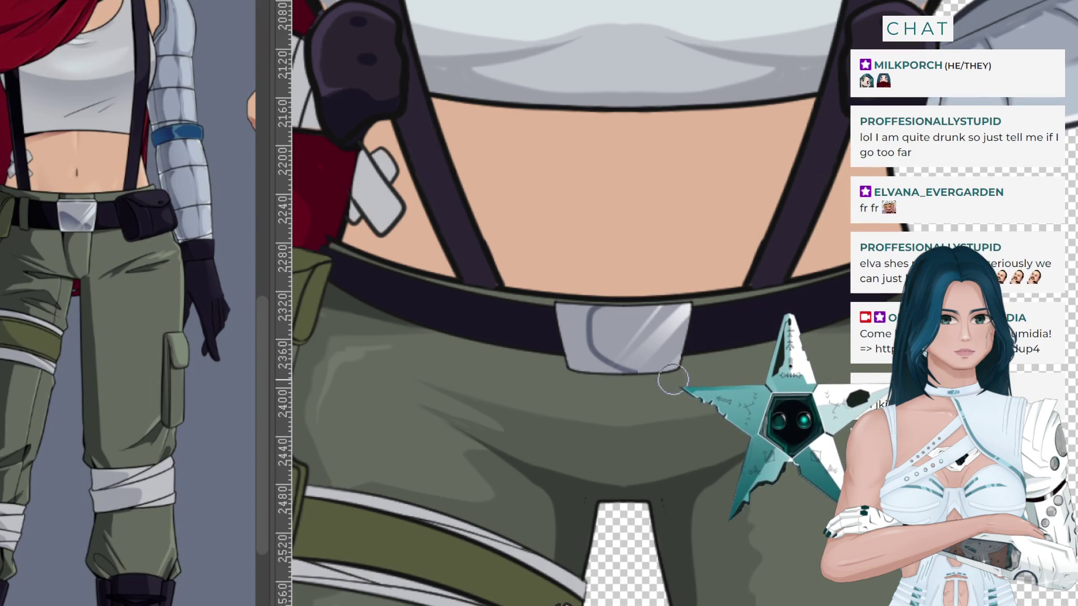
pyautogui.hotkey('ctrl', 'z')
pyautogui.moveTo(587, 307); pyautogui.dragTo(603, 367)
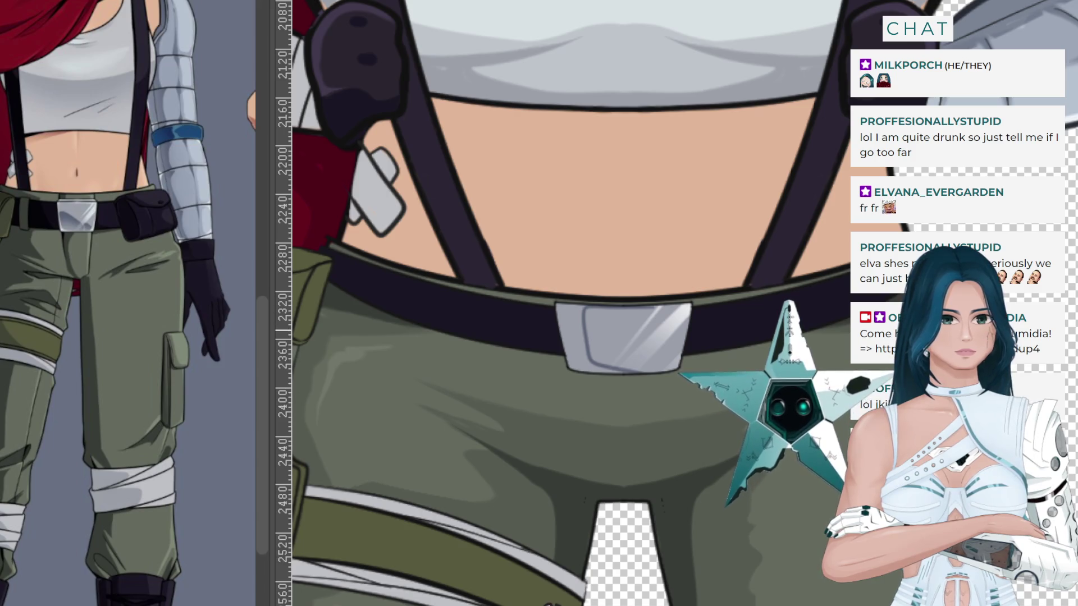
pyautogui.click(572, 337)
pyautogui.click(590, 337)
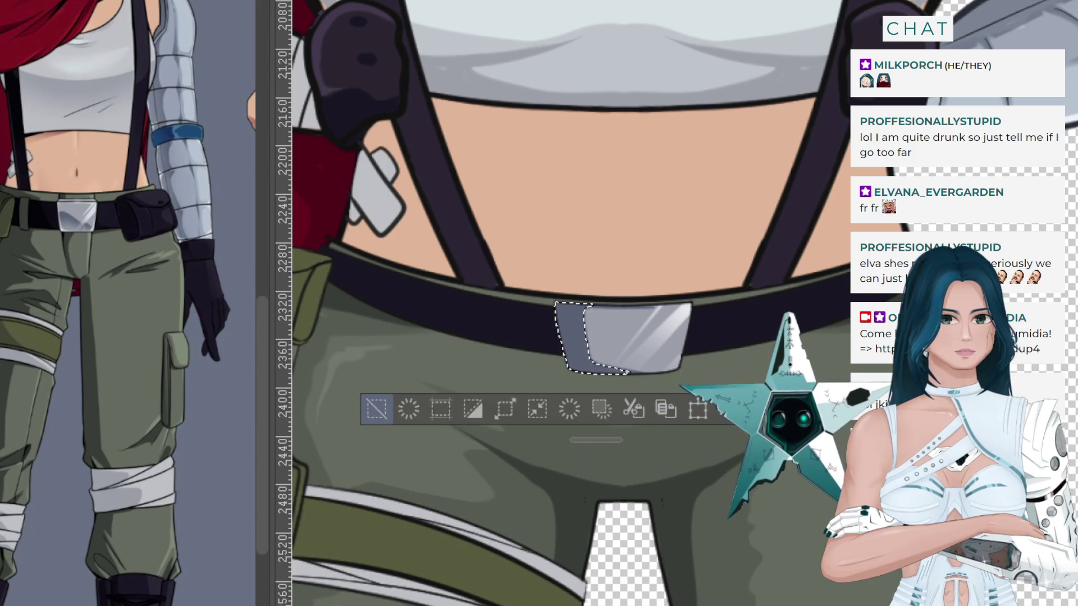
pyautogui.click(376, 409)
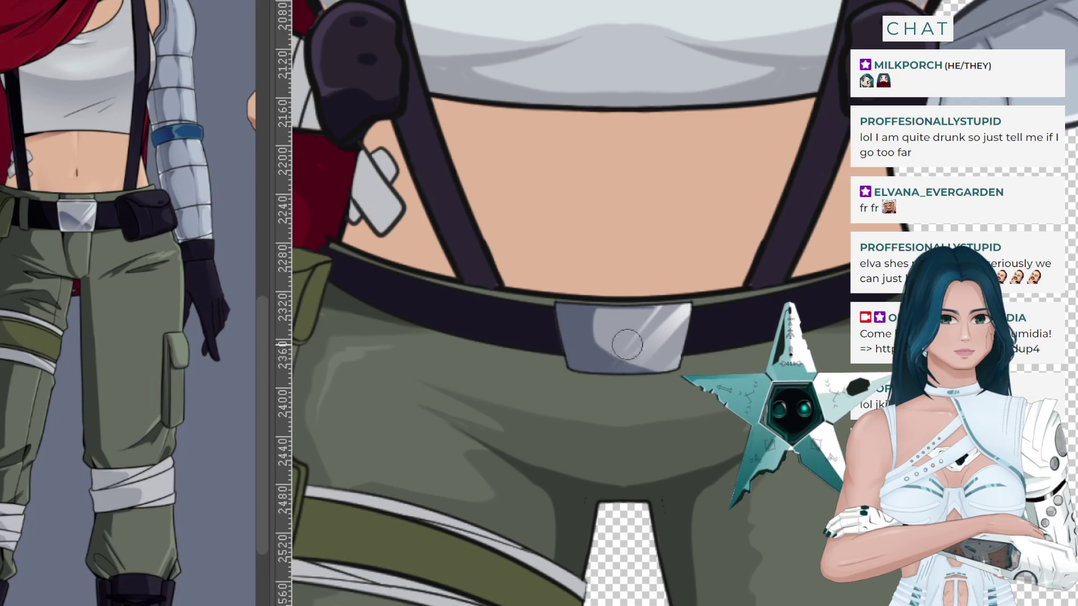
pyautogui.moveTo(621, 303); pyautogui.dragTo(594, 293)
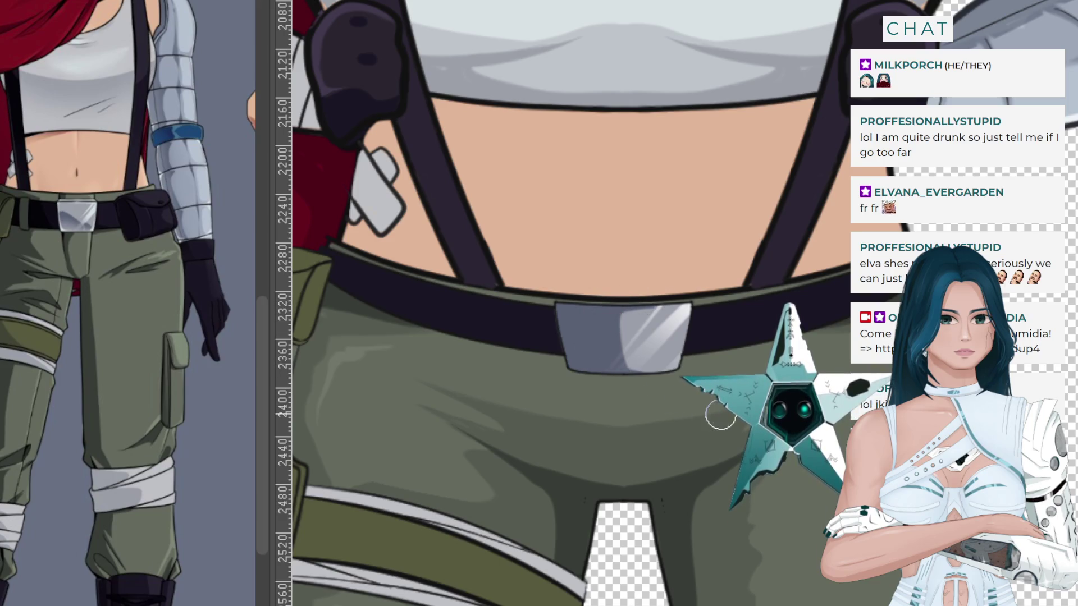
pyautogui.hotkey('ctrl', 'z')
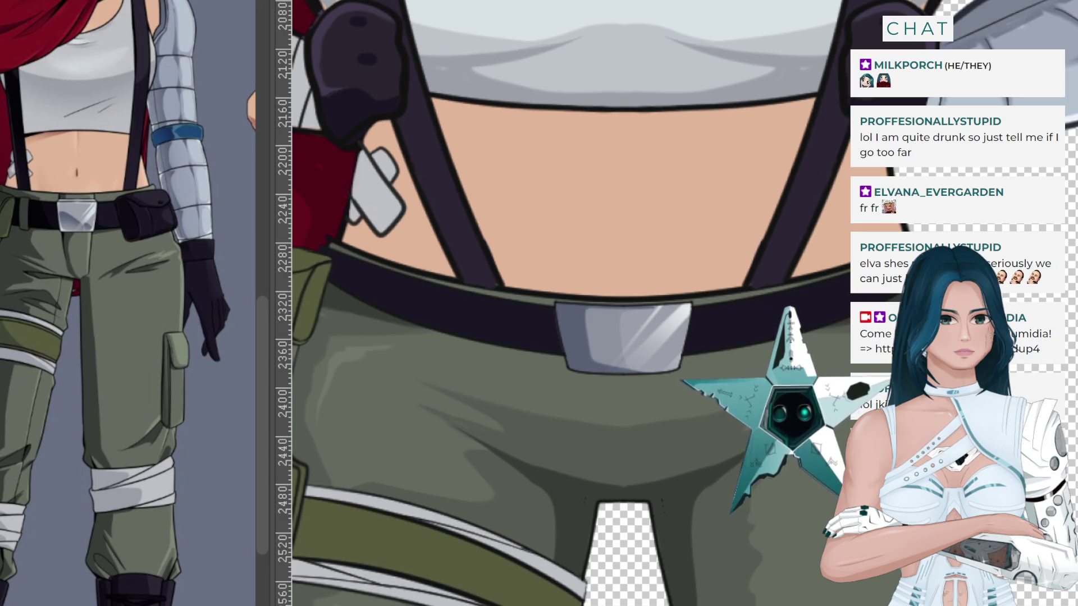
pyautogui.hotkey('ctrl', 'shift', 'z')
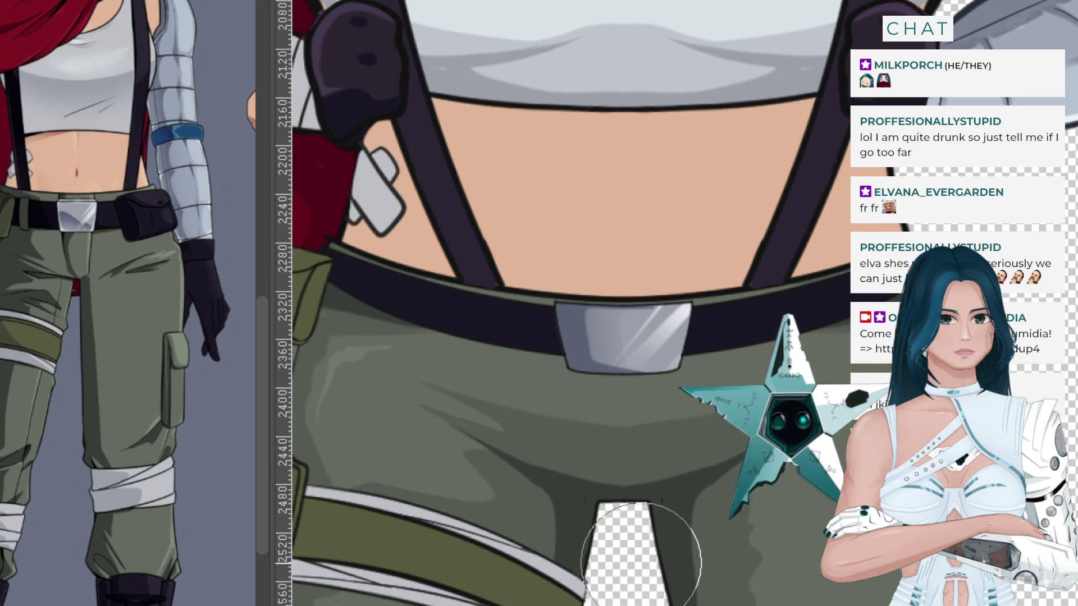
# Zoom in on the belt and show the vertical centre guide over the torso with Ctrl+1.
pyautogui.scroll(-2, 660, 539)
pyautogui.scroll(1, 621, 481)
pyautogui.scroll(1, 621, 479)
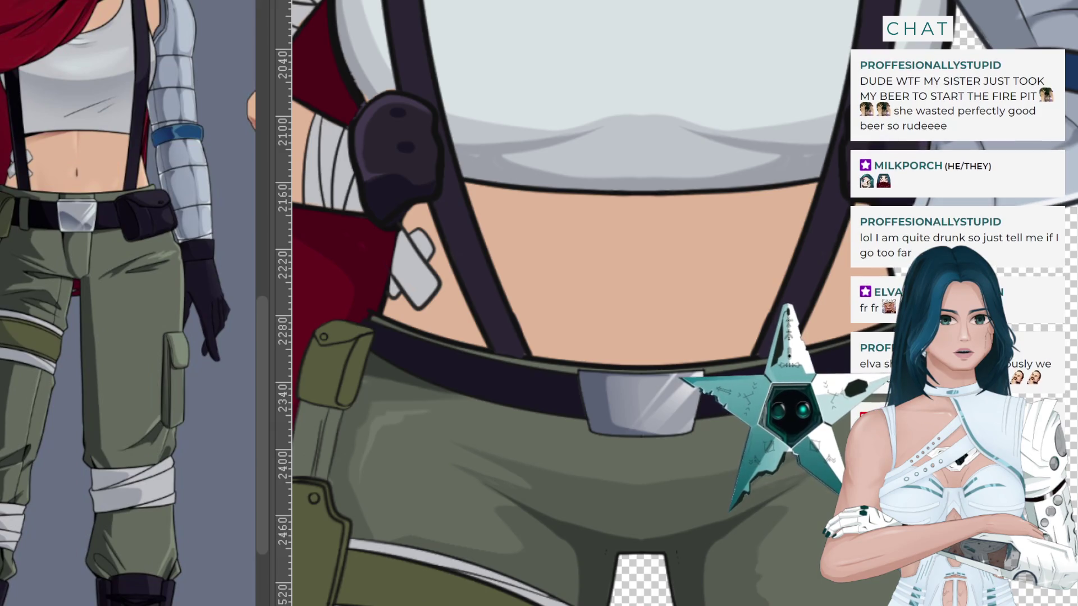
pyautogui.hotkey('ctrl', '1')
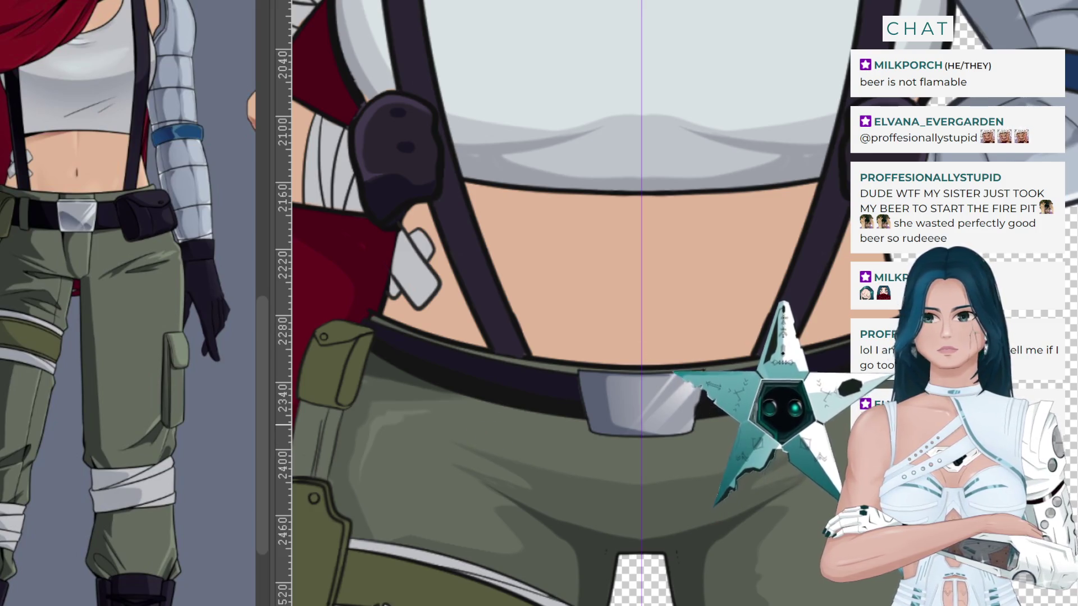
pyautogui.scroll(3, 419, 368)
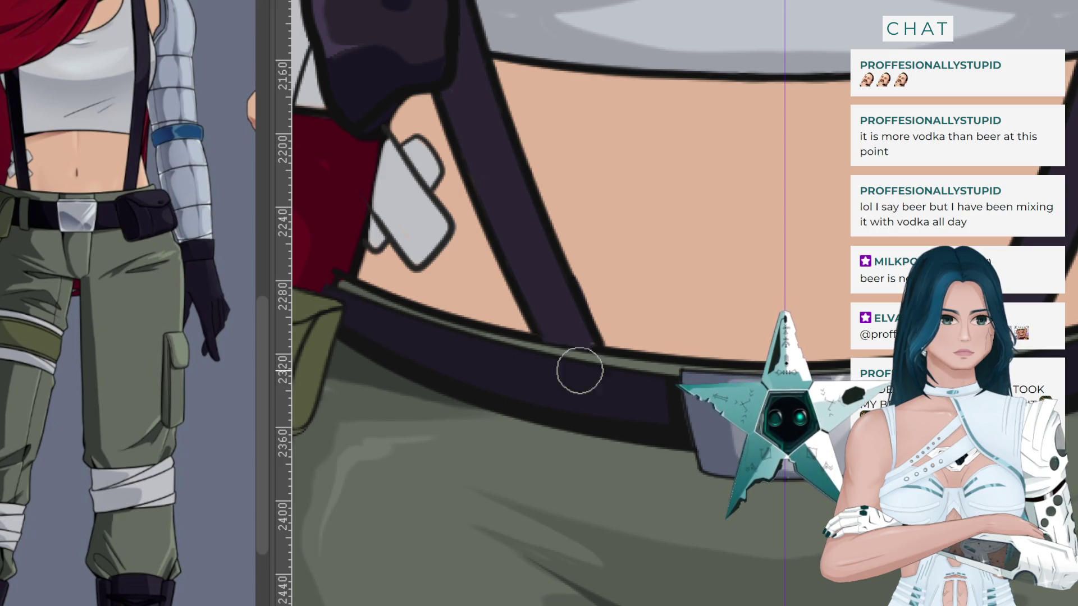
pyautogui.moveTo(650, 385); pyautogui.dragTo(354, 287)
pyautogui.hotkey('ctrl', 'z')
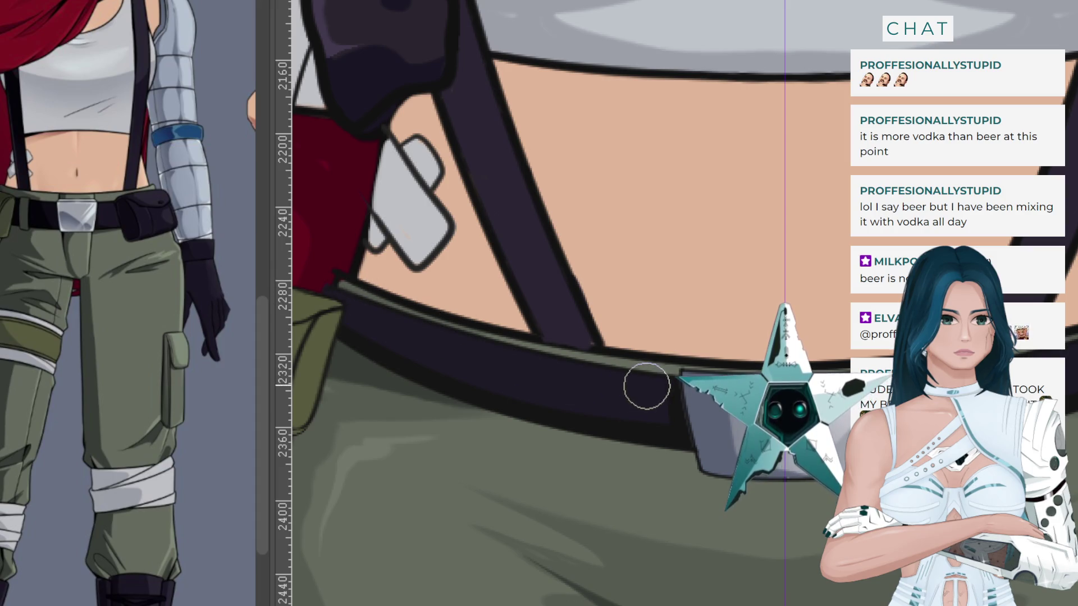
pyautogui.moveTo(644, 385); pyautogui.dragTo(433, 324)
pyautogui.hotkey('ctrl', 'z')
pyautogui.moveTo(654, 380); pyautogui.dragTo(421, 313)
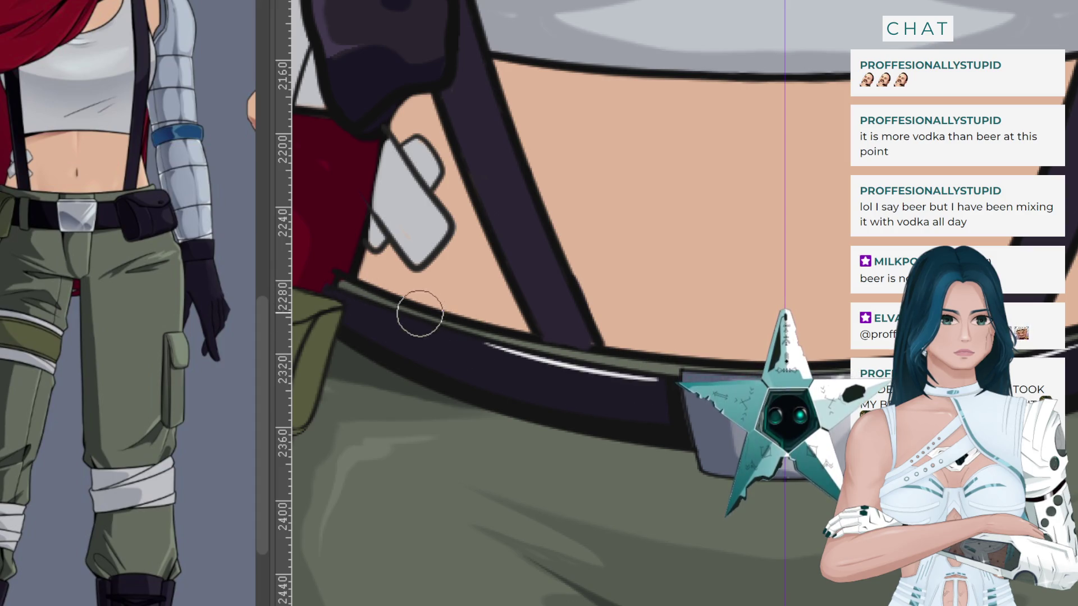
pyautogui.hotkey('ctrl', 'z')
pyautogui.moveTo(660, 397); pyautogui.dragTo(301, 332)
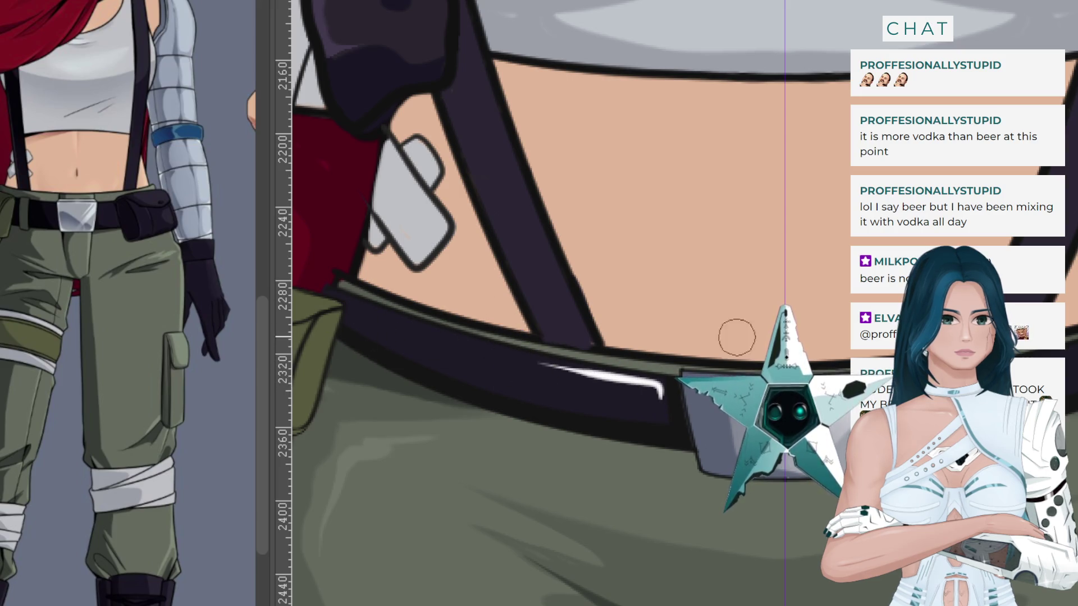
pyautogui.hotkey('ctrl', 'z')
pyautogui.hotkey('ctrl', 'y')
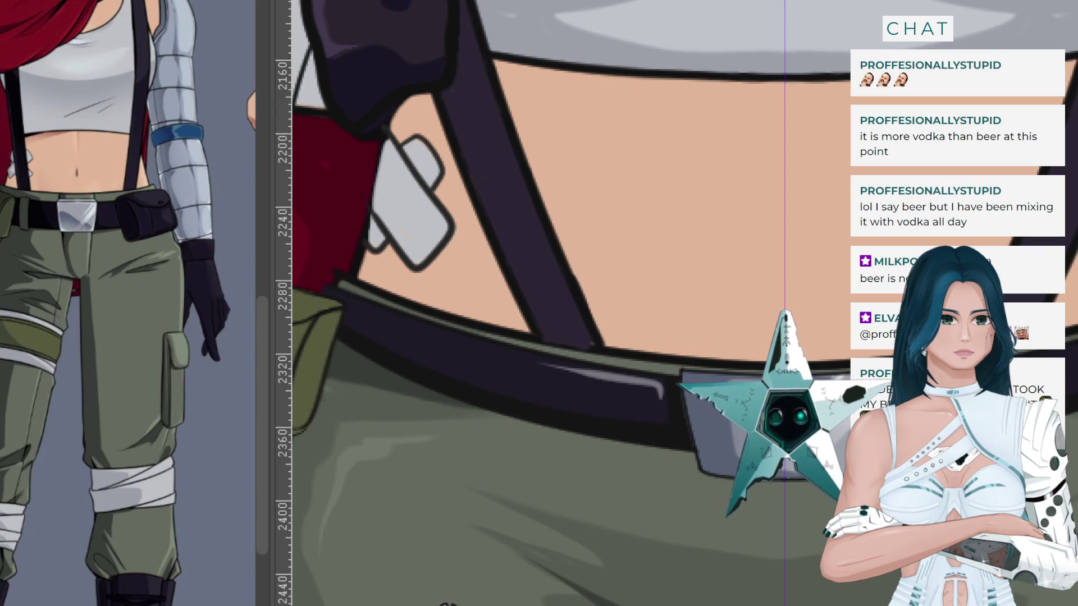
pyautogui.hotkey('ctrl', 'z')
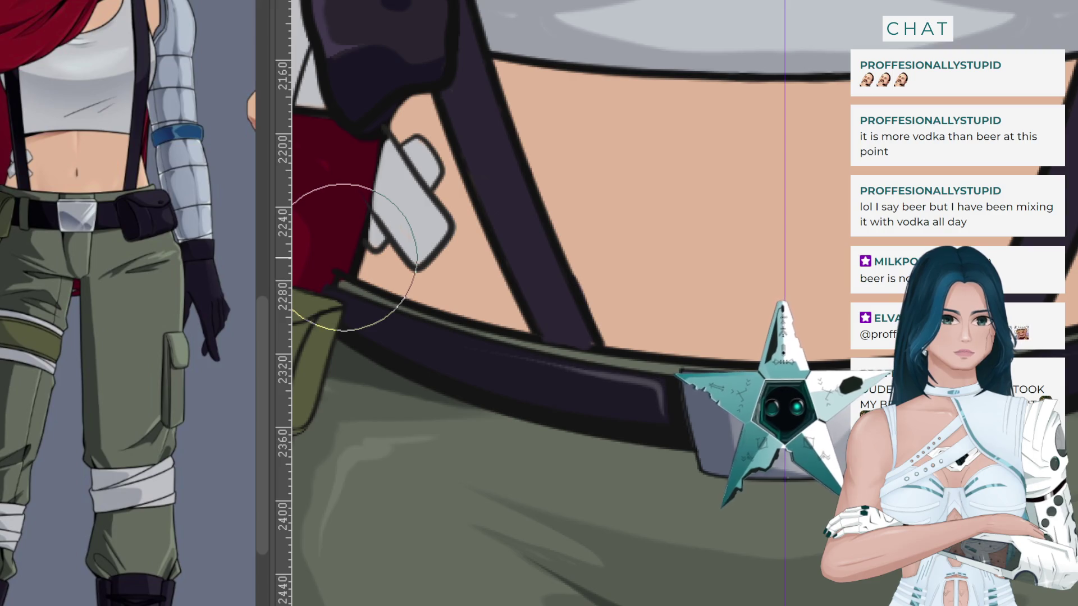
# Paint a faint lighter highlight along the belt band left of the buckle.
pyautogui.scroll(-2, 739, 315)
pyautogui.scroll(-2, 530, 344)
pyautogui.scroll(-1, 533, 344)
pyautogui.scroll(-1, 533, 352)
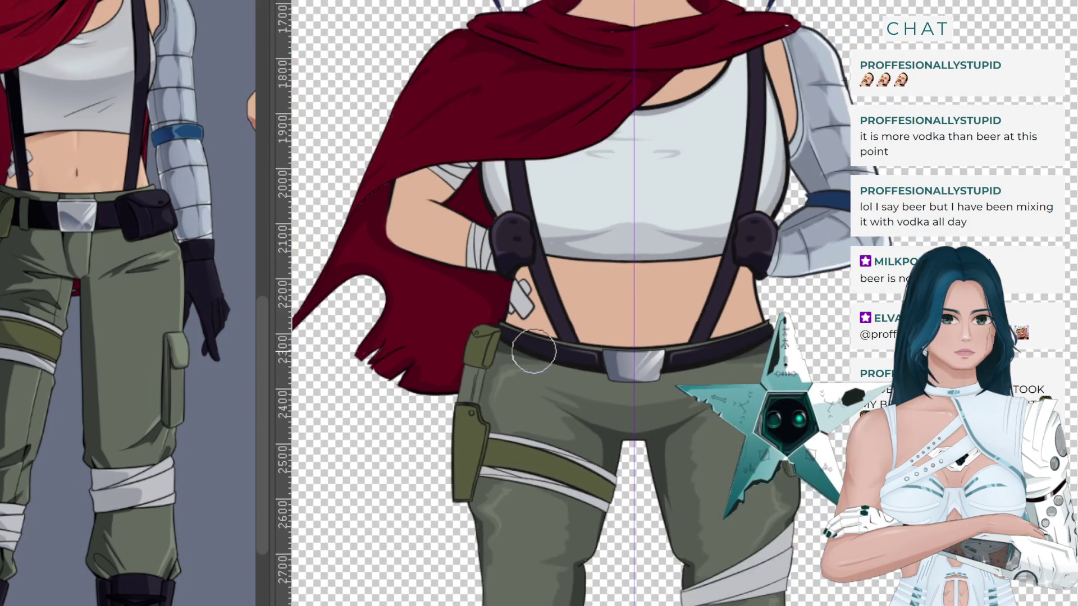
pyautogui.scroll(1, 534, 352)
pyautogui.scroll(2, 524, 344)
pyautogui.scroll(1, 530, 344)
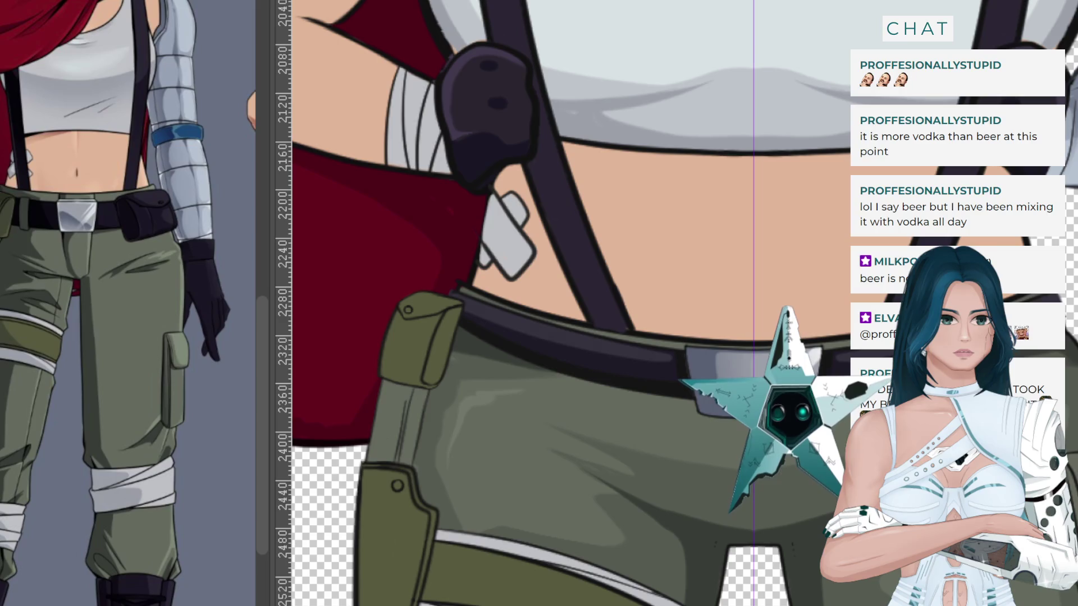
pyautogui.moveTo(463, 300); pyautogui.dragTo(668, 354)
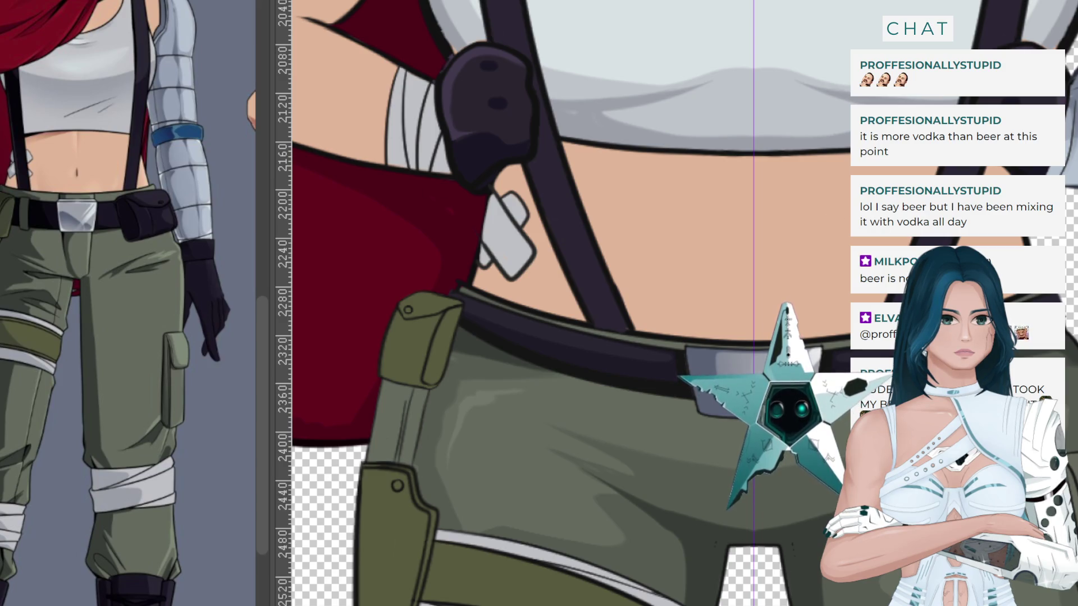
# Zoom out to check the whole chibi figure.
pyautogui.scroll(-3, 535, 355)
pyautogui.scroll(-2, 535, 355)
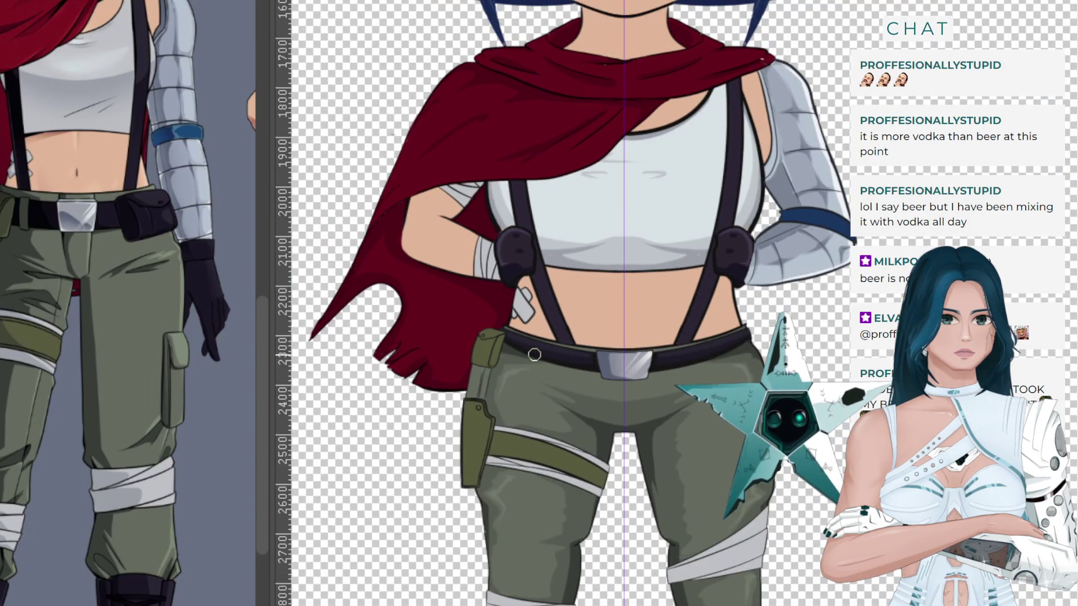
pyautogui.scroll(5, 628, 374)
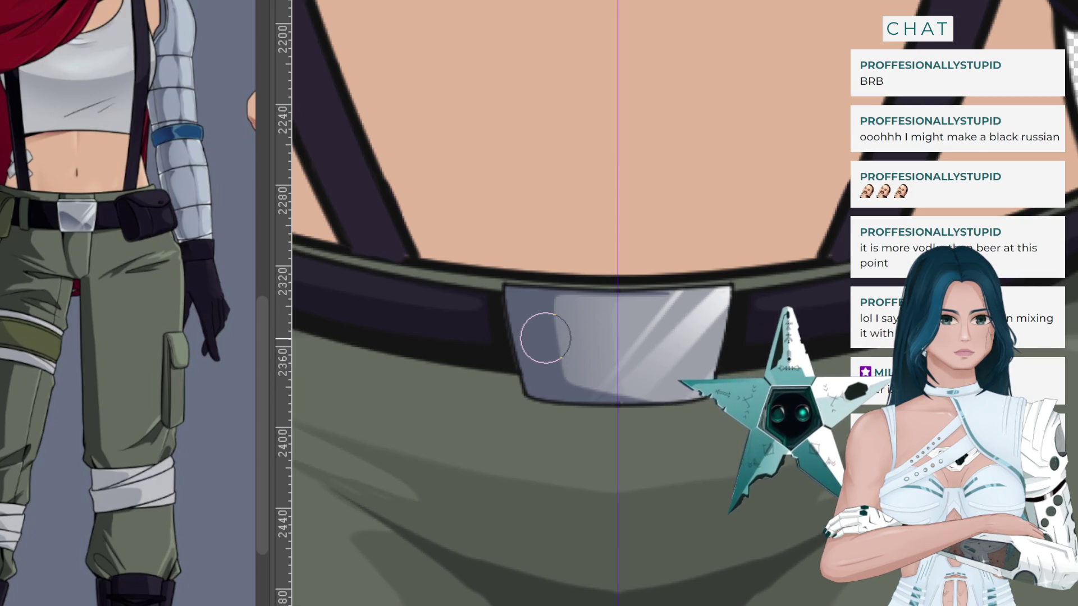
pyautogui.scroll(-2, 546, 366)
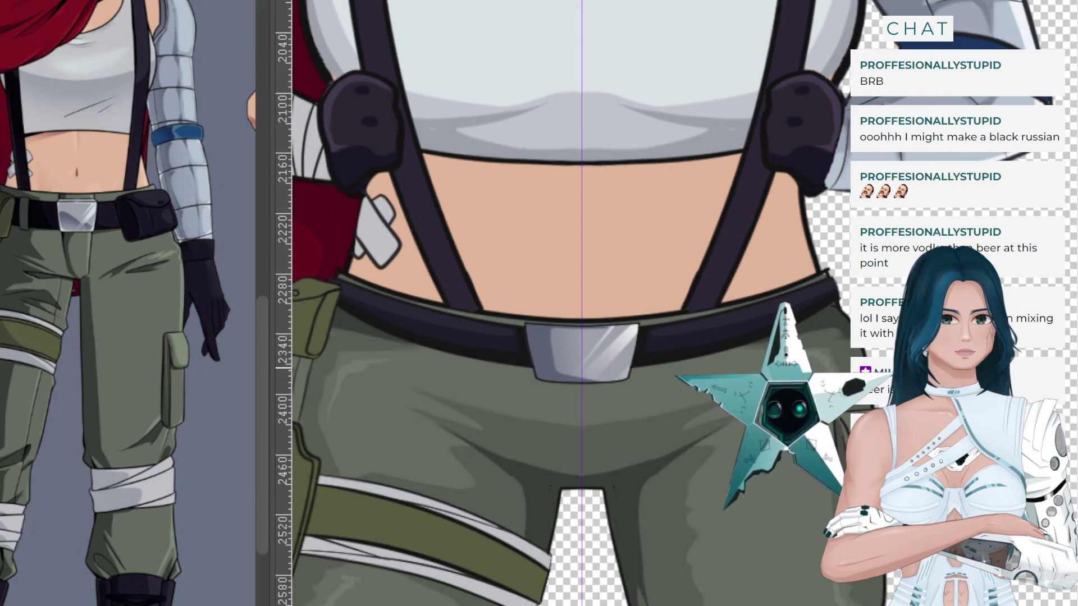
pyautogui.scroll(-1, 547, 367)
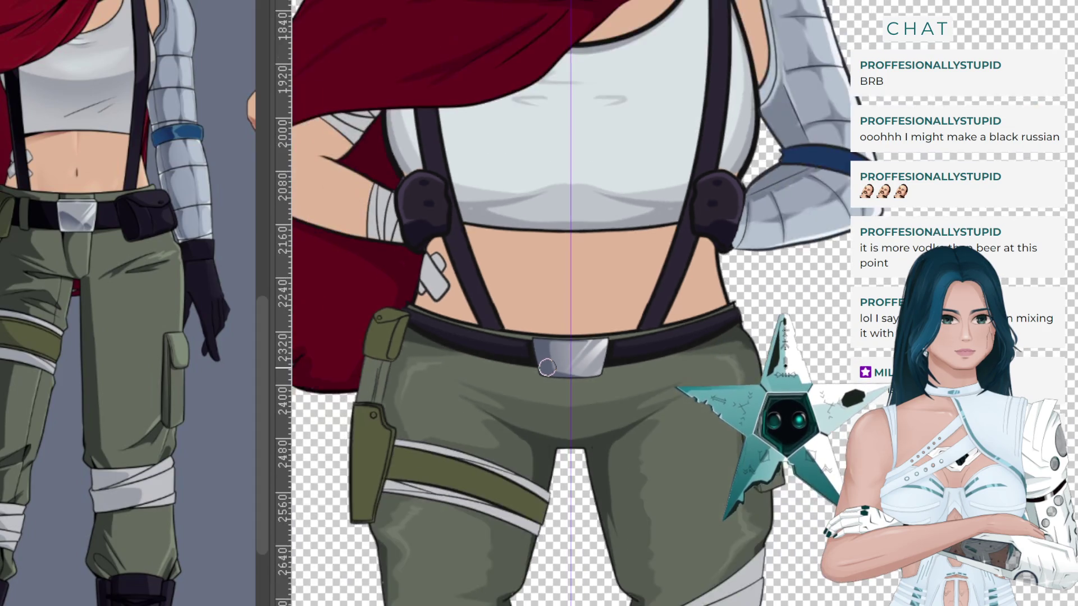
pyautogui.scroll(-1, 546, 368)
pyautogui.scroll(-1, 546, 367)
pyautogui.scroll(-1, 546, 367)
pyautogui.scroll(1, 546, 366)
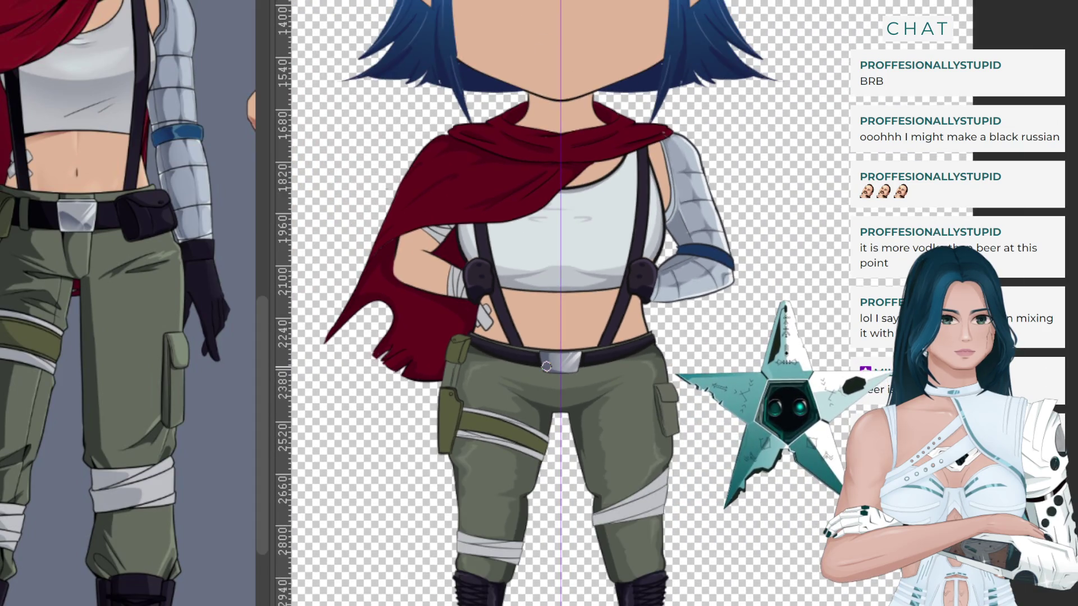
# Sample the skin tone from the reference figure's midriff with the eyedropper.
pyautogui.scroll(1, 546, 367)
pyautogui.moveTo(42, 152); pyautogui.dragTo(52, 135)
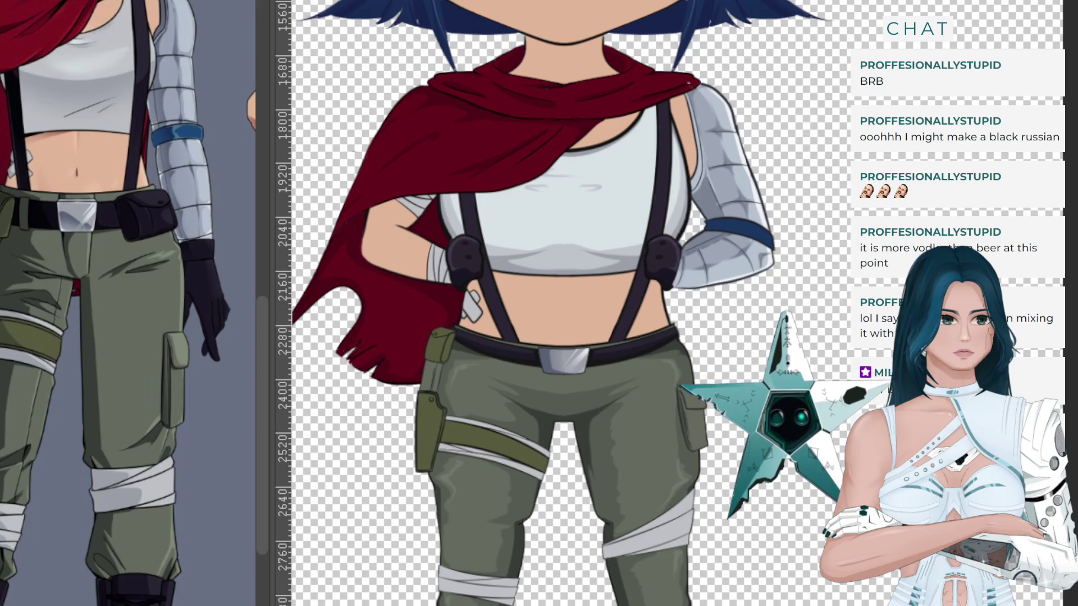
pyautogui.scroll(2, 720, 254)
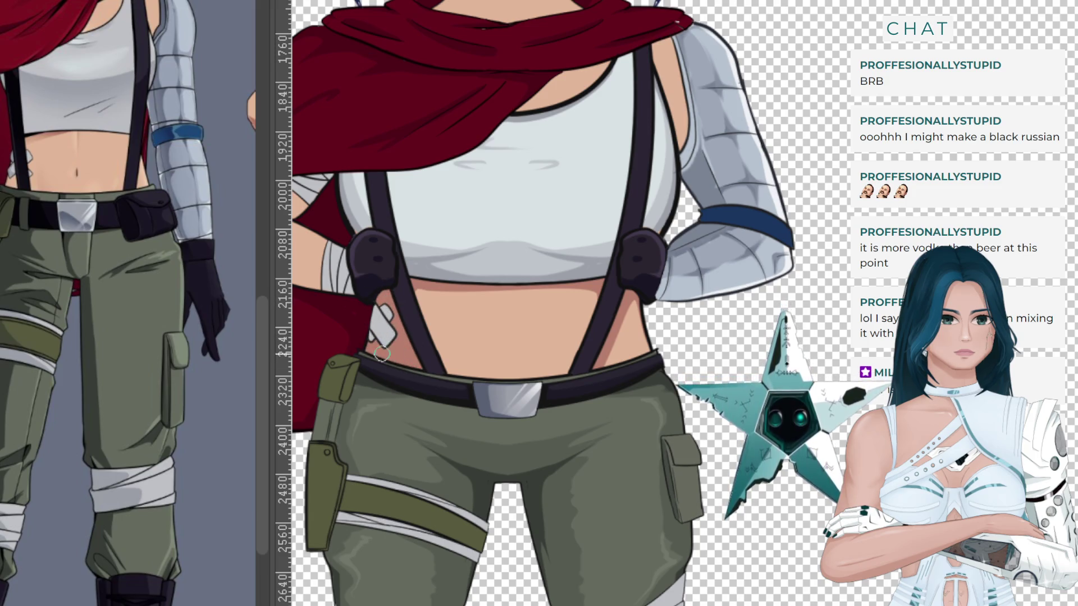
pyautogui.scroll(-4, 384, 389)
pyautogui.scroll(5, 389, 269)
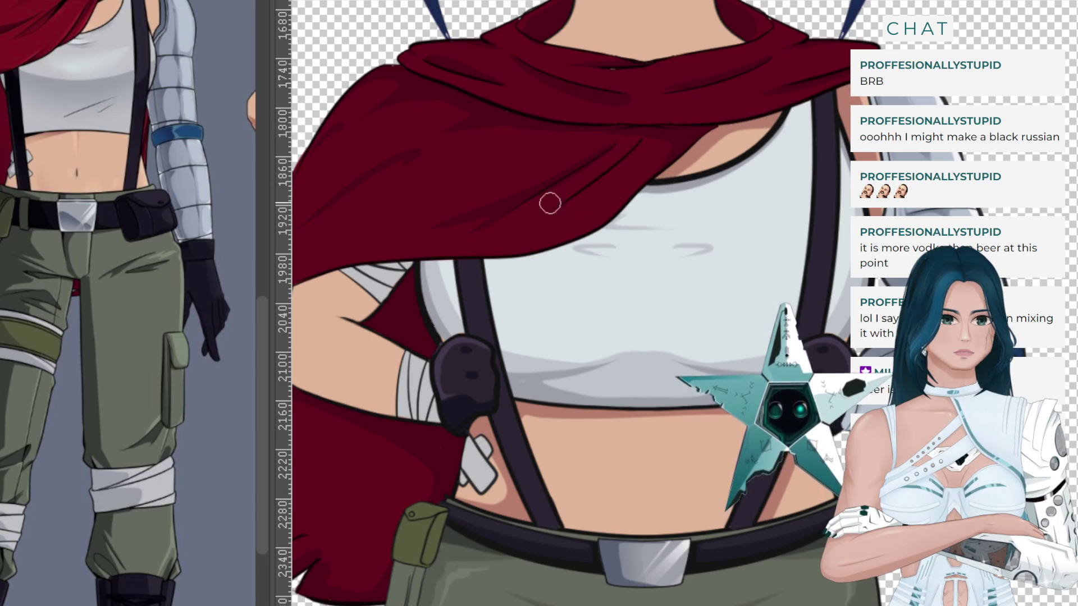
pyautogui.scroll(-5, 432, 283)
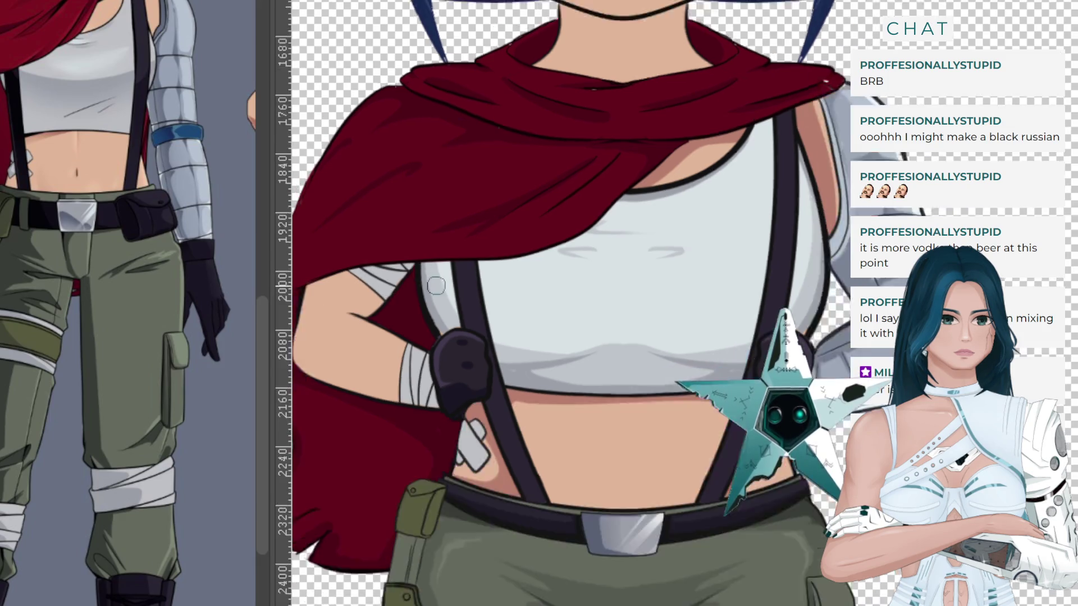
pyautogui.scroll(2, 439, 285)
pyautogui.scroll(2, 439, 286)
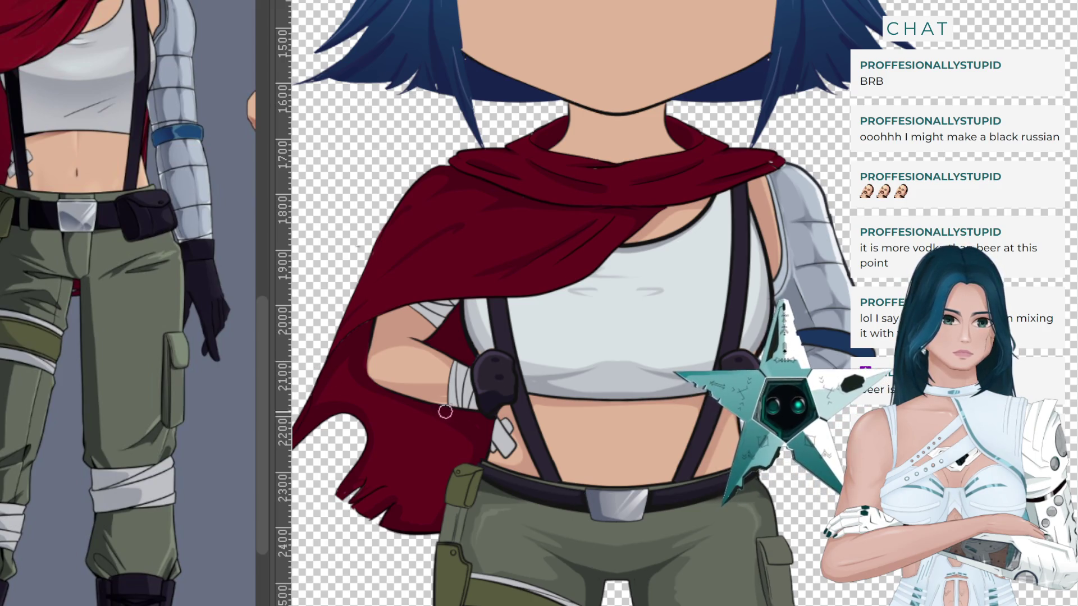
pyautogui.scroll(-3, 436, 385)
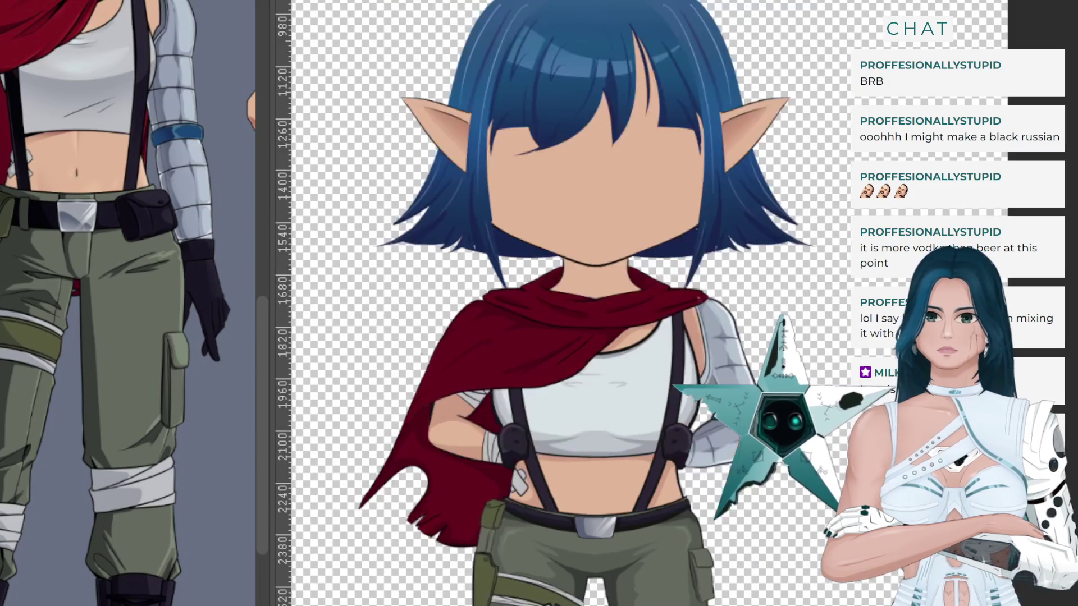
pyautogui.scroll(3, 596, 412)
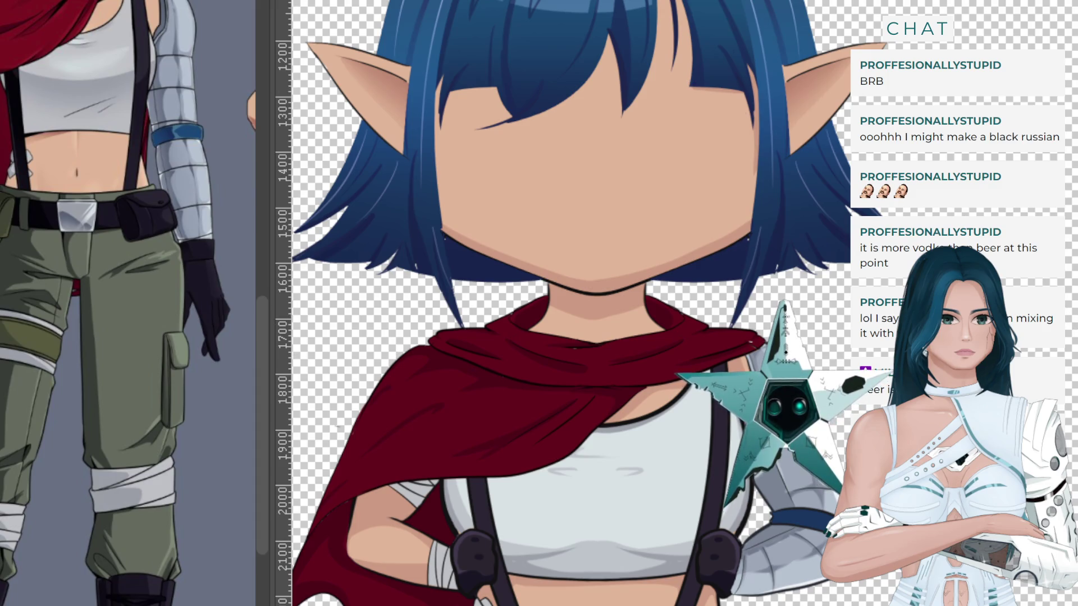
pyautogui.scroll(3, 707, 112)
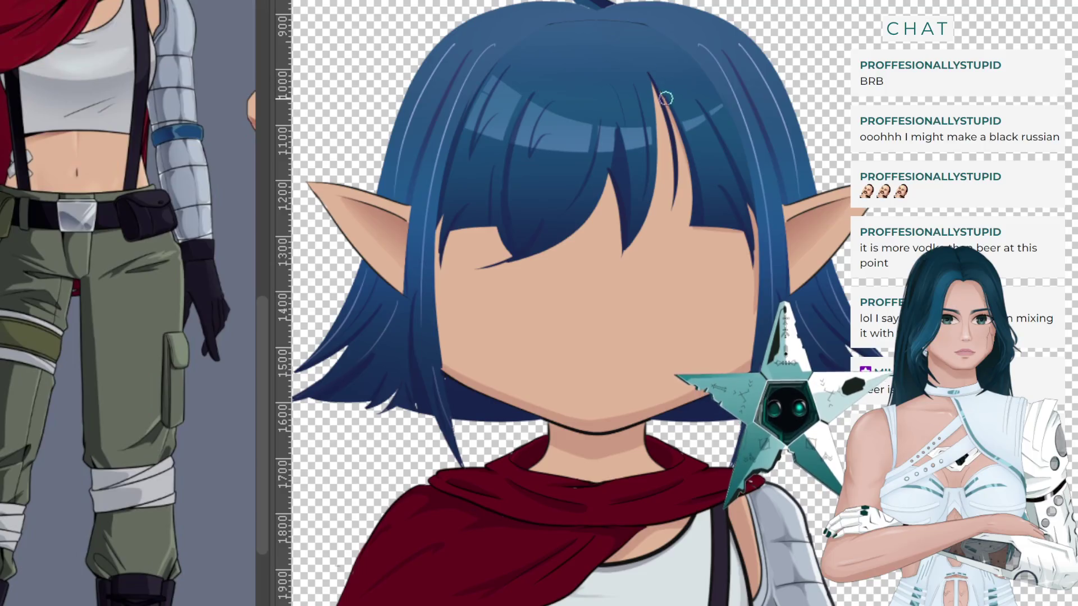
pyautogui.moveTo(653, 100); pyautogui.dragTo(670, 195)
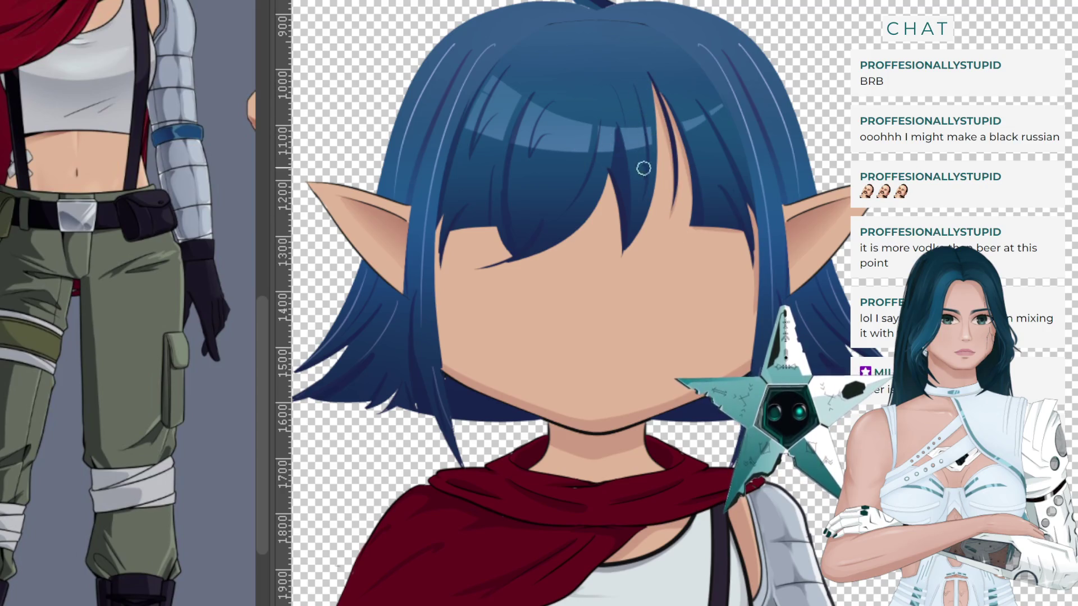
pyautogui.moveTo(650, 108); pyautogui.dragTo(646, 201)
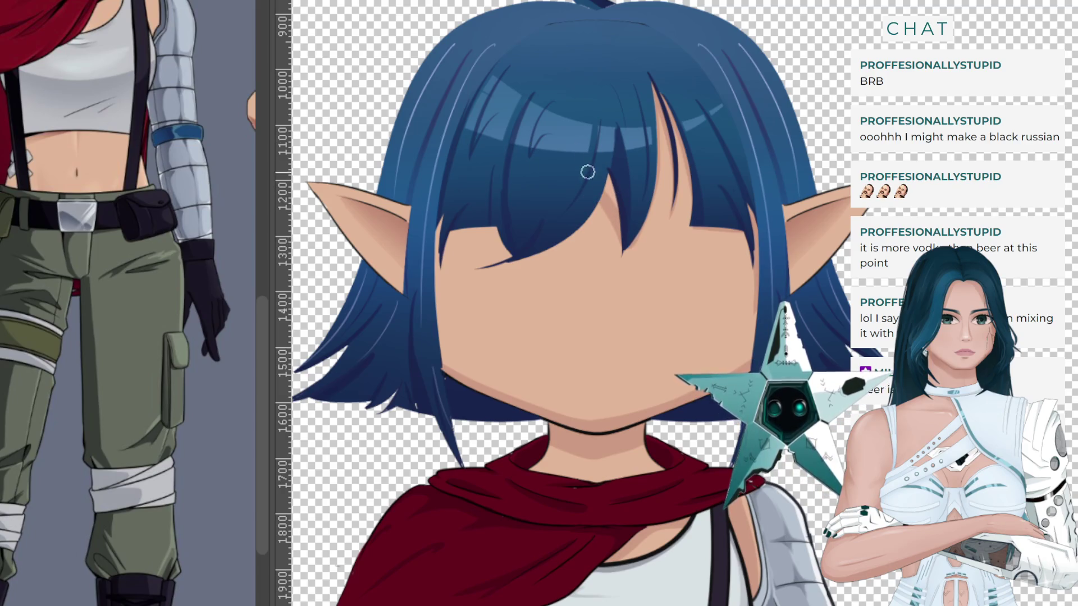
pyautogui.hotkey('ctrl', 'z')
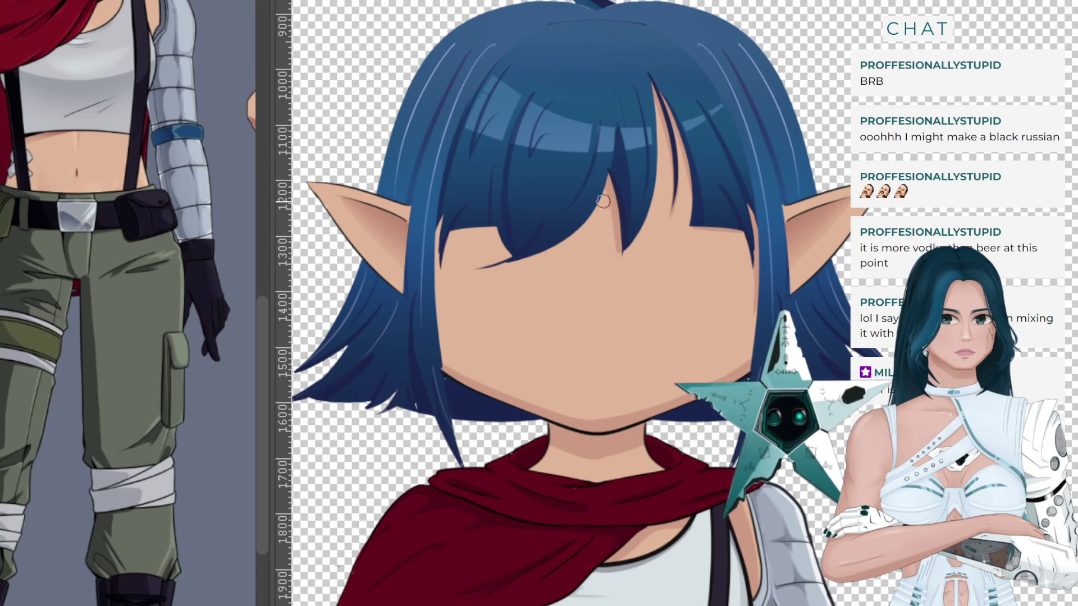
pyautogui.moveTo(586, 222); pyautogui.dragTo(489, 273)
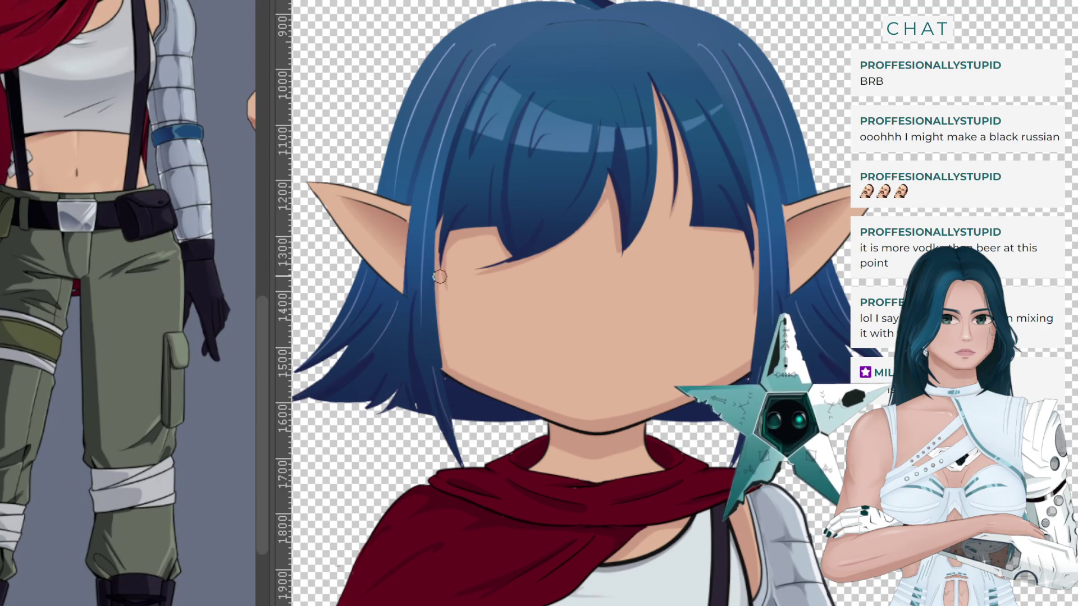
pyautogui.scroll(-1, 419, 233)
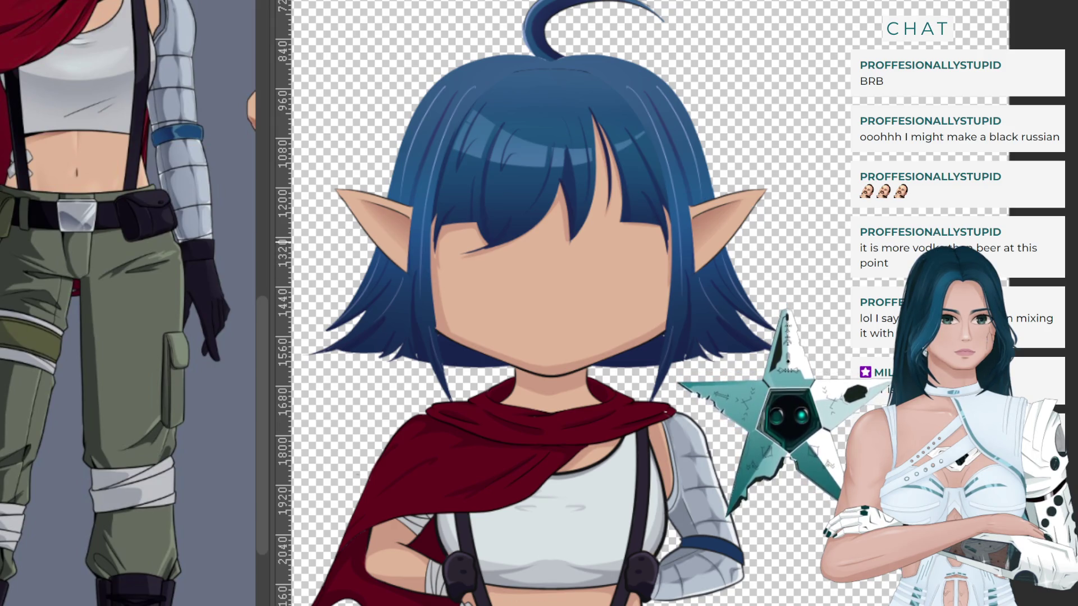
pyautogui.hotkey('ctrl', '-')
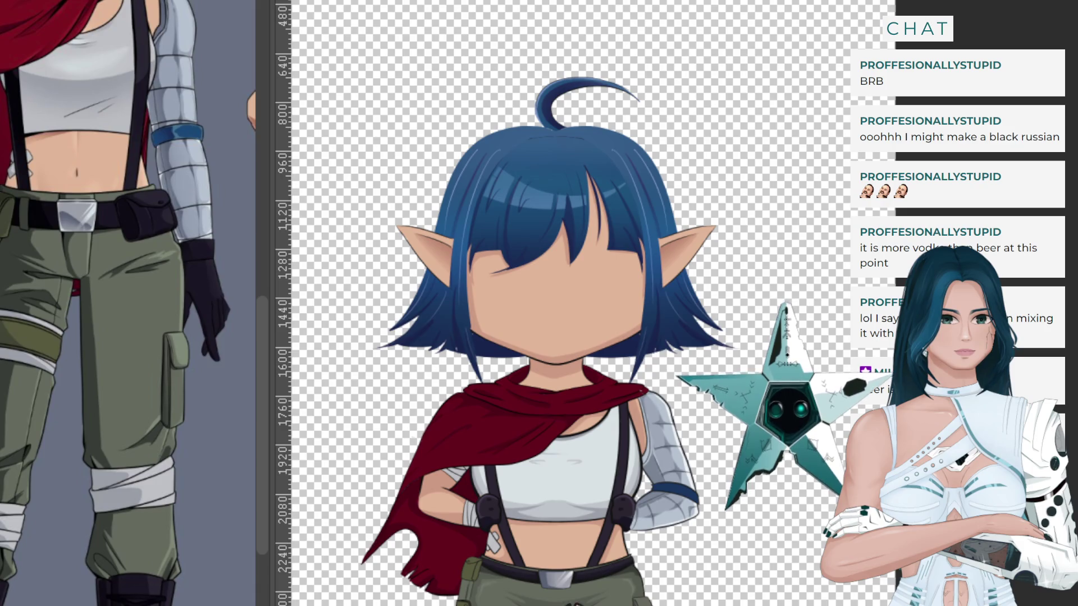
# Zoom out and bring the reference image close on the original character's face.
pyautogui.scroll(8, 12, 194)
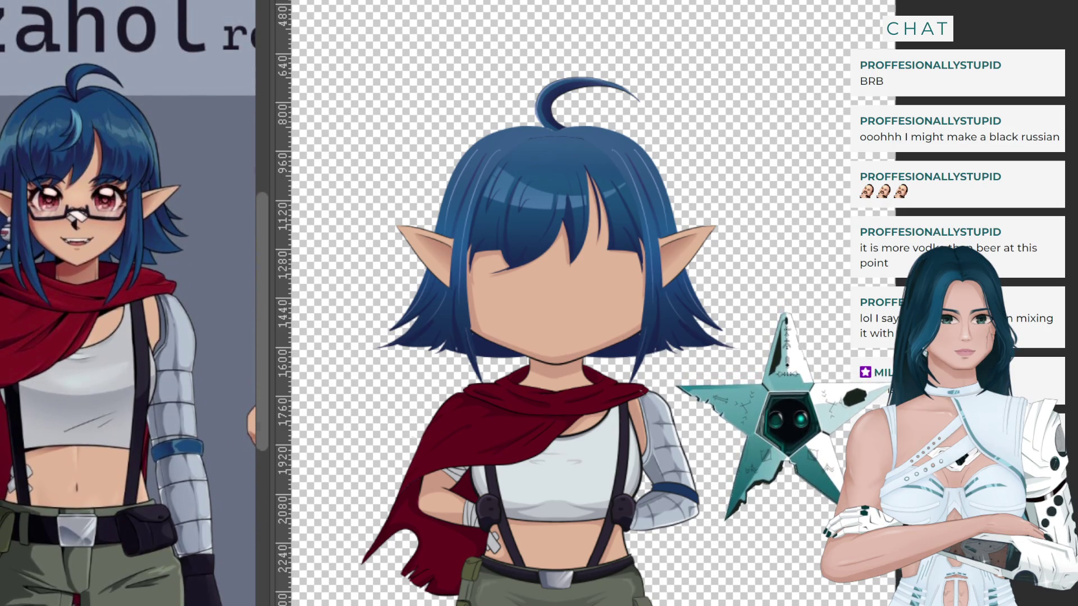
pyautogui.scroll(3, 12, 195)
pyautogui.scroll(2, 17, 169)
pyautogui.scroll(2, 20, 146)
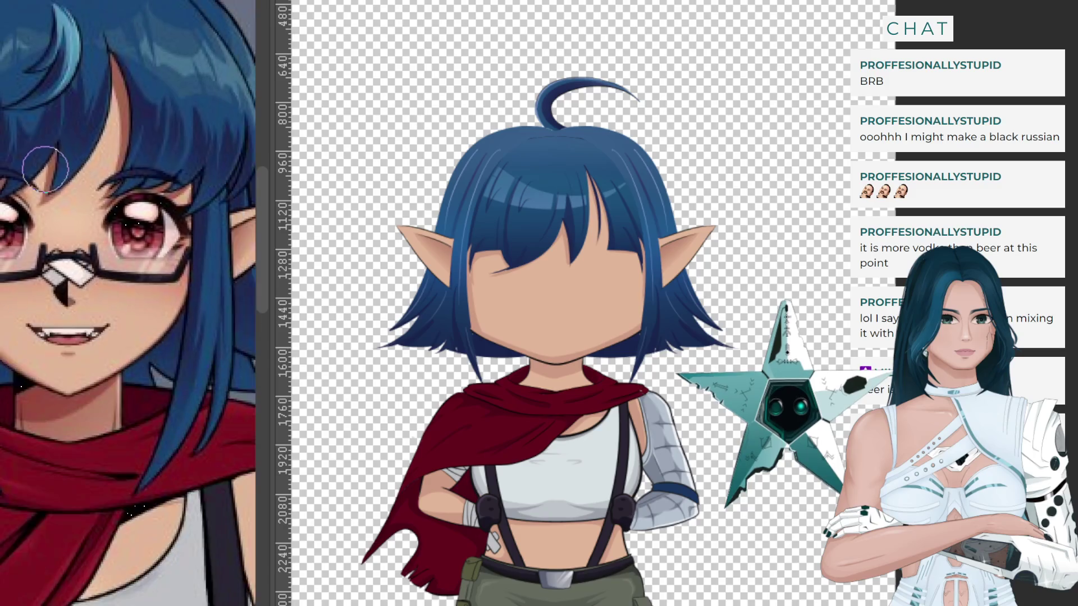
pyautogui.scroll(2, 23, 131)
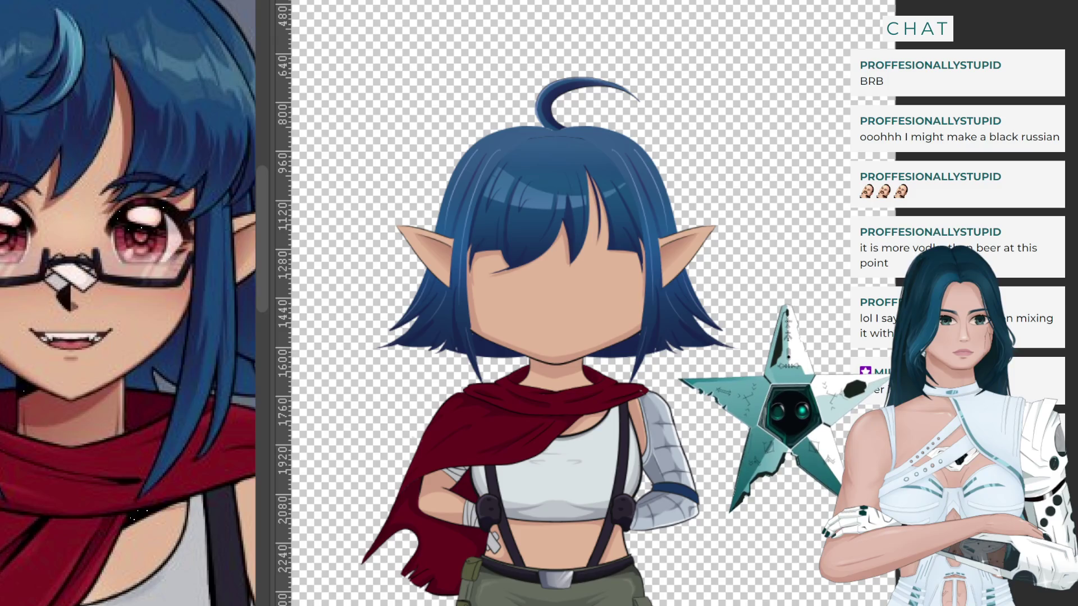
# Turn on a vertical symmetry ruler down the centre of the canvas.
pyautogui.hotkey('ctrl', ',')
pyautogui.hotkey('ctrl', ',')
pyautogui.press('m')
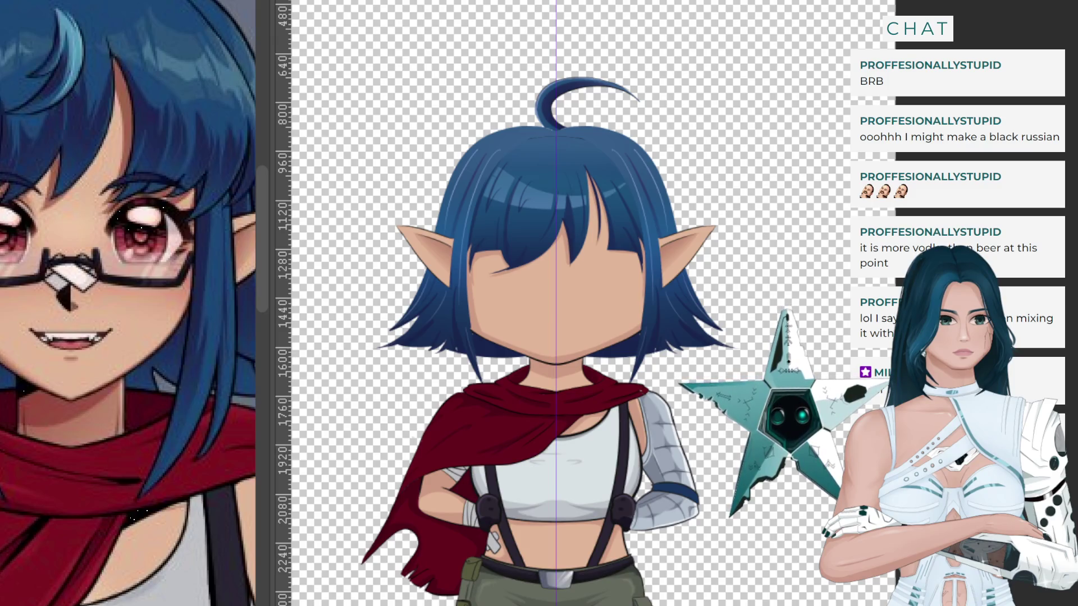
pyautogui.press('m')
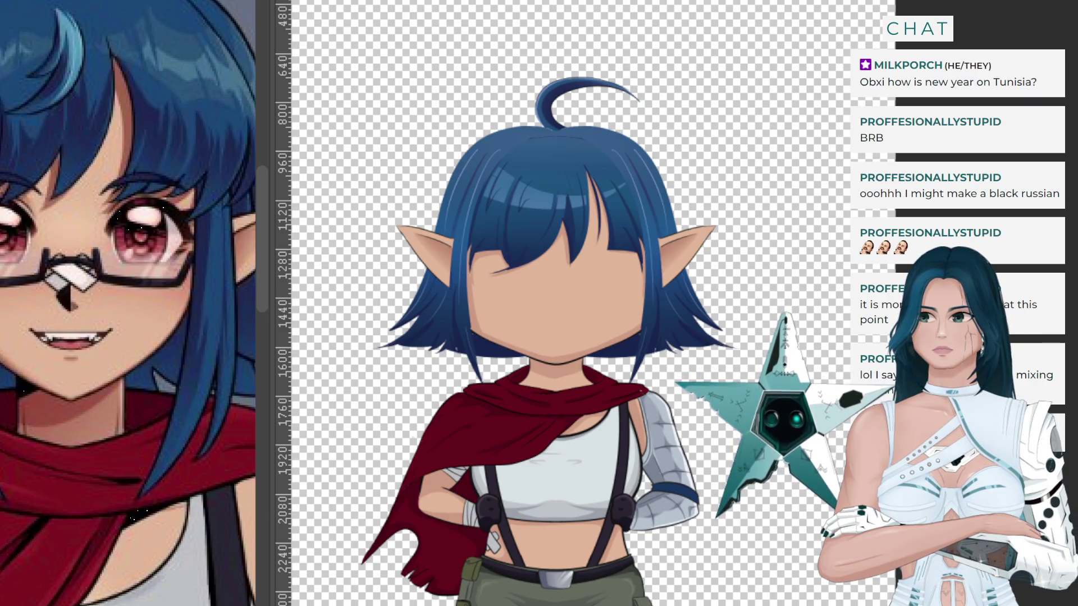
pyautogui.hotkey('ctrl', ';')
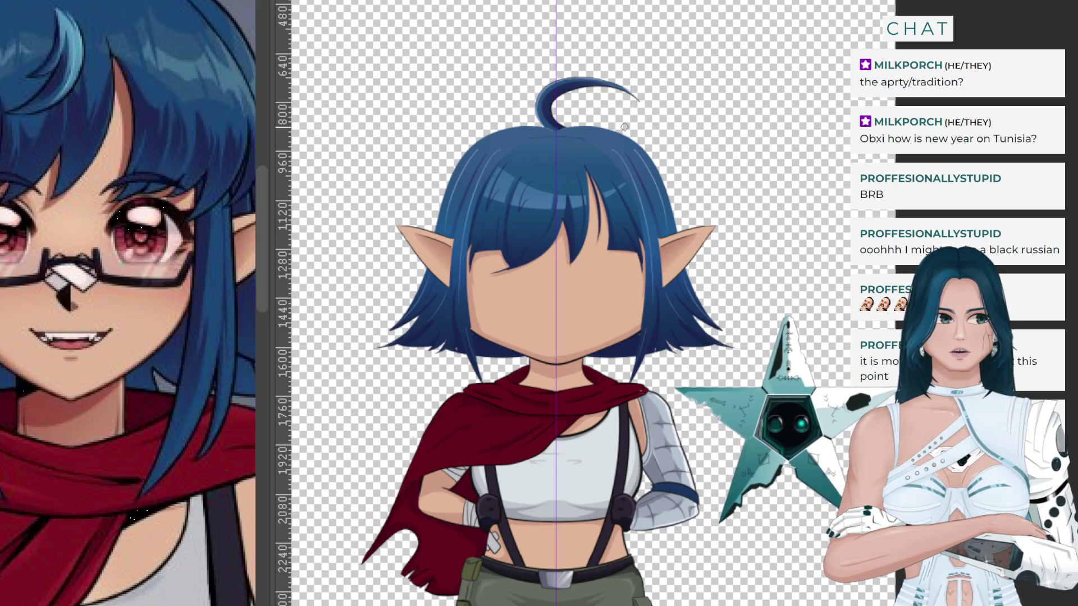
pyautogui.scroll(-1, 624, 127)
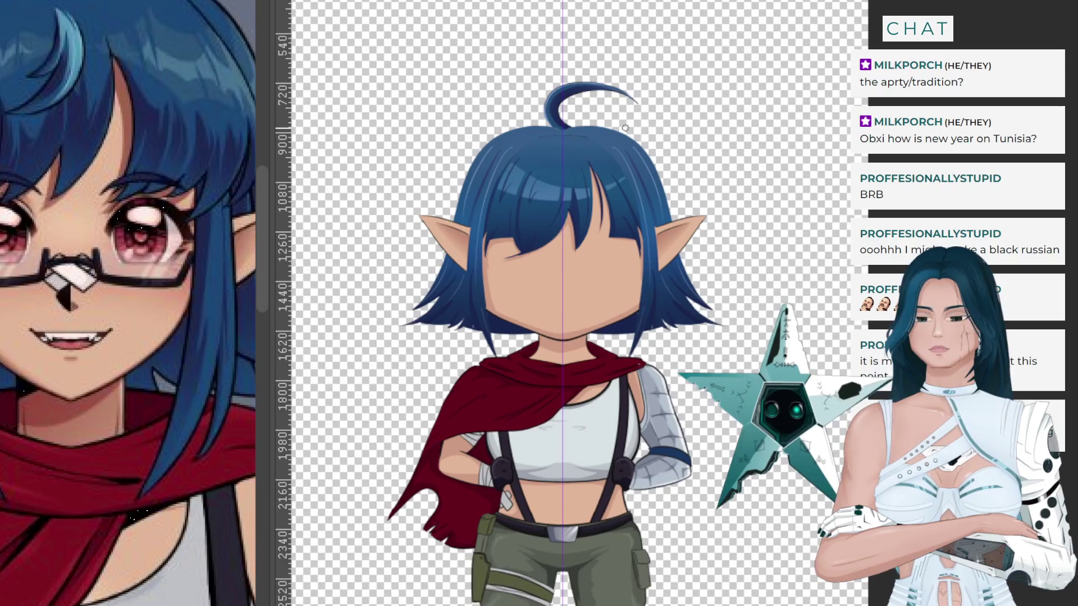
# Zoom and pan until the chibi's blank face and elf ears fill the view.
pyautogui.scroll(-1, 560, 144)
pyautogui.scroll(2, 562, 147)
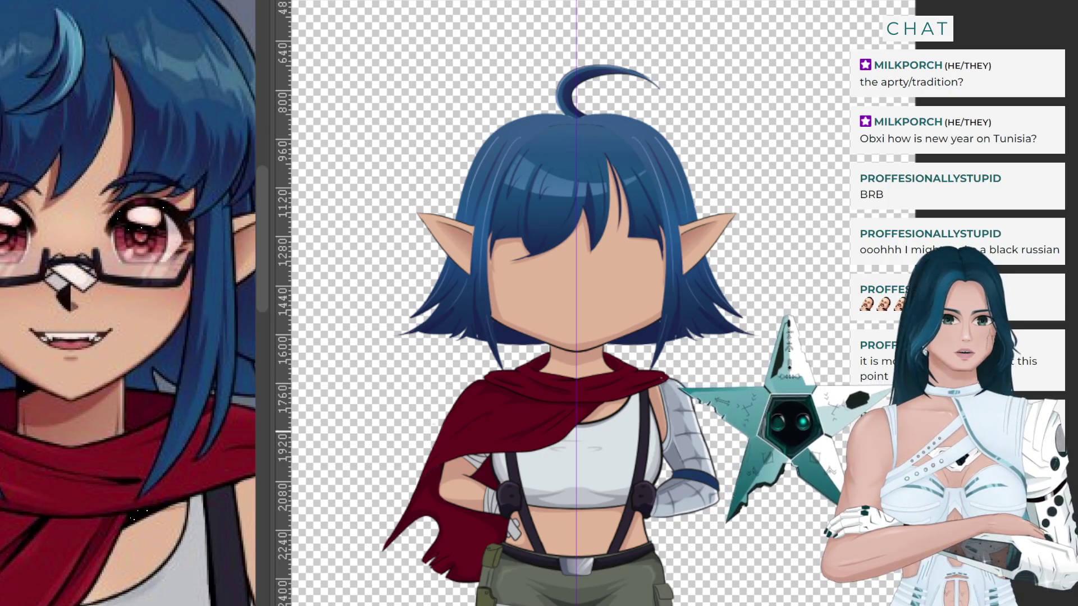
pyautogui.scroll(-1, 743, 305)
pyautogui.scroll(1, 743, 304)
pyautogui.scroll(-1, 743, 304)
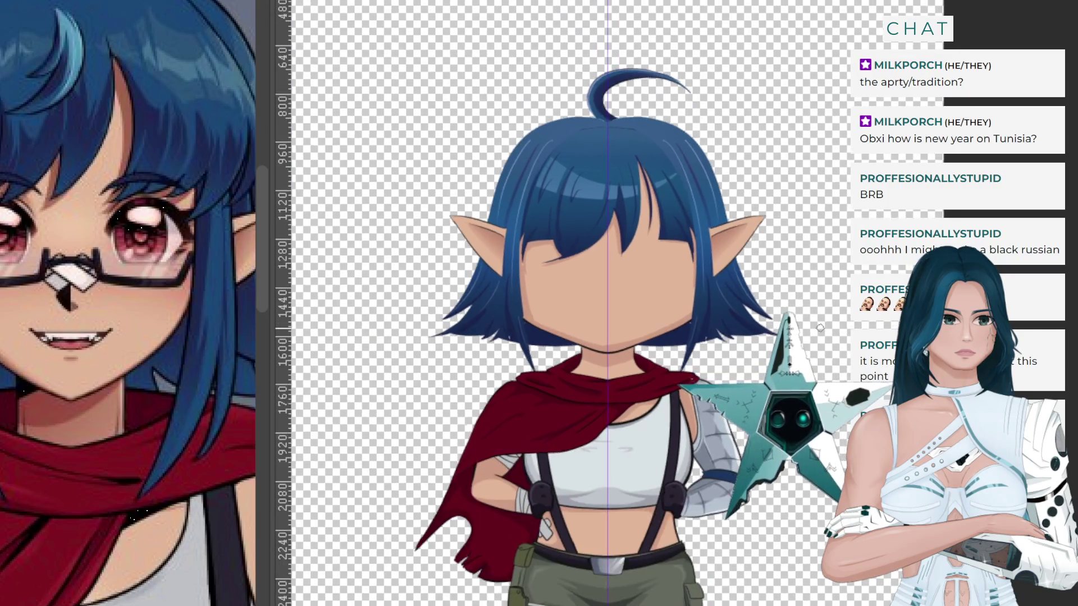
pyautogui.scroll(-1, 786, 348)
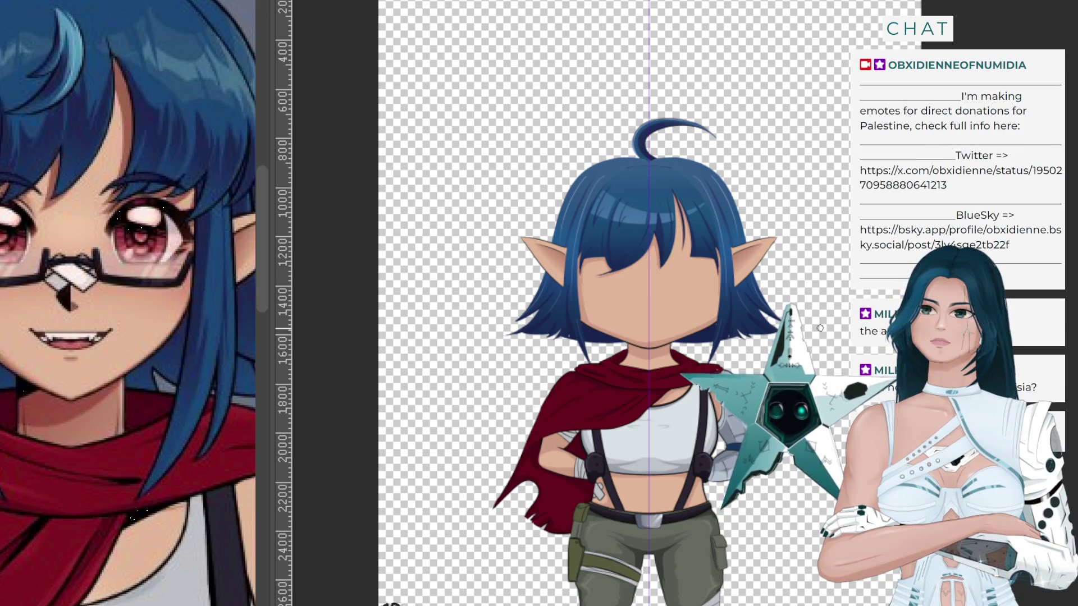
pyautogui.scroll(2, 786, 348)
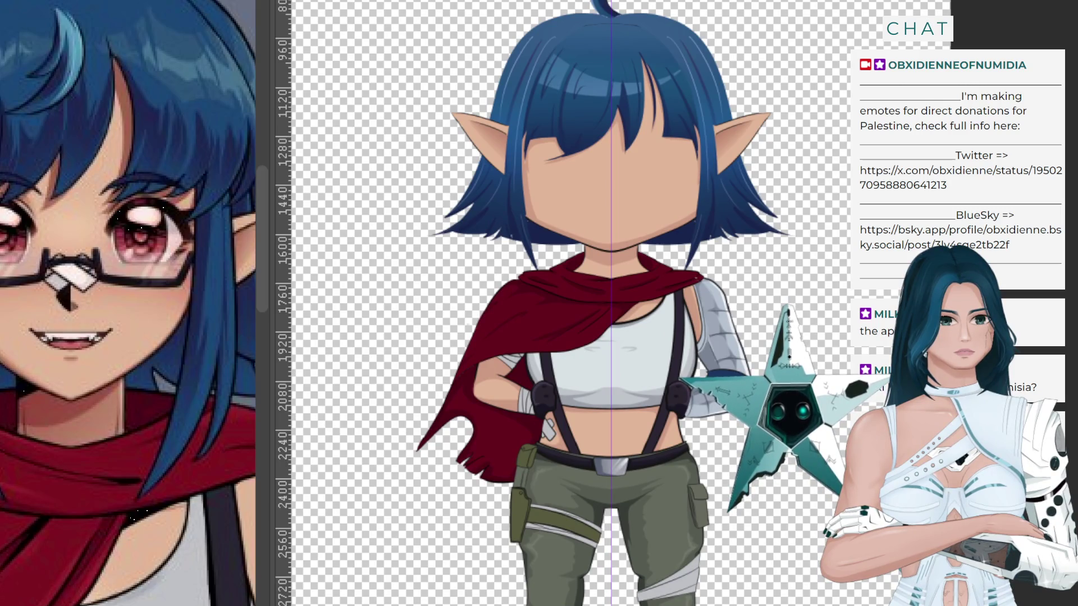
pyautogui.hscroll(-3, 618, 304)
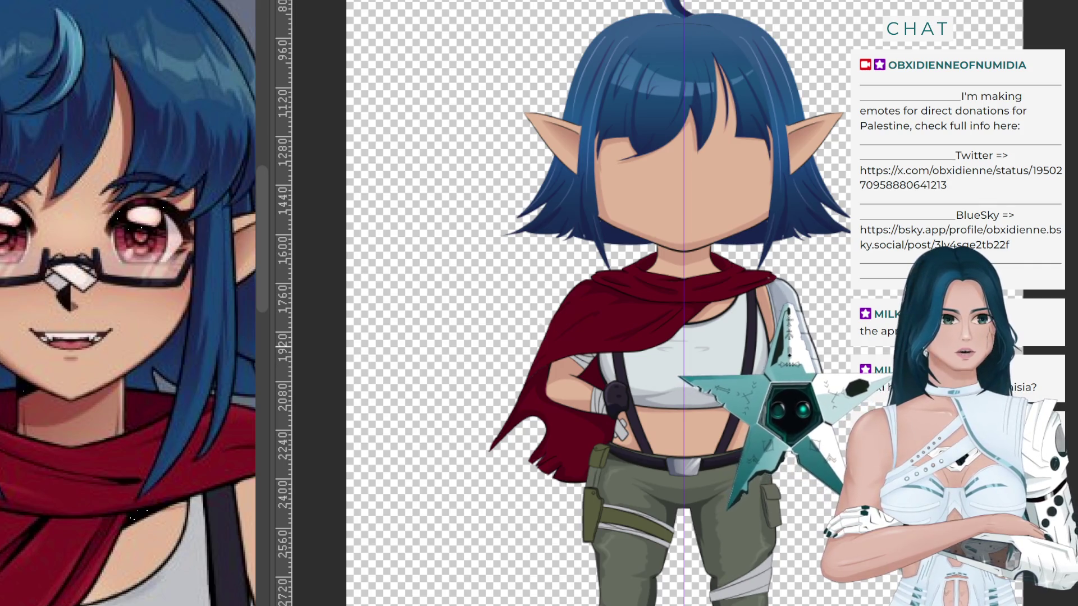
pyautogui.scroll(1, 668, 303)
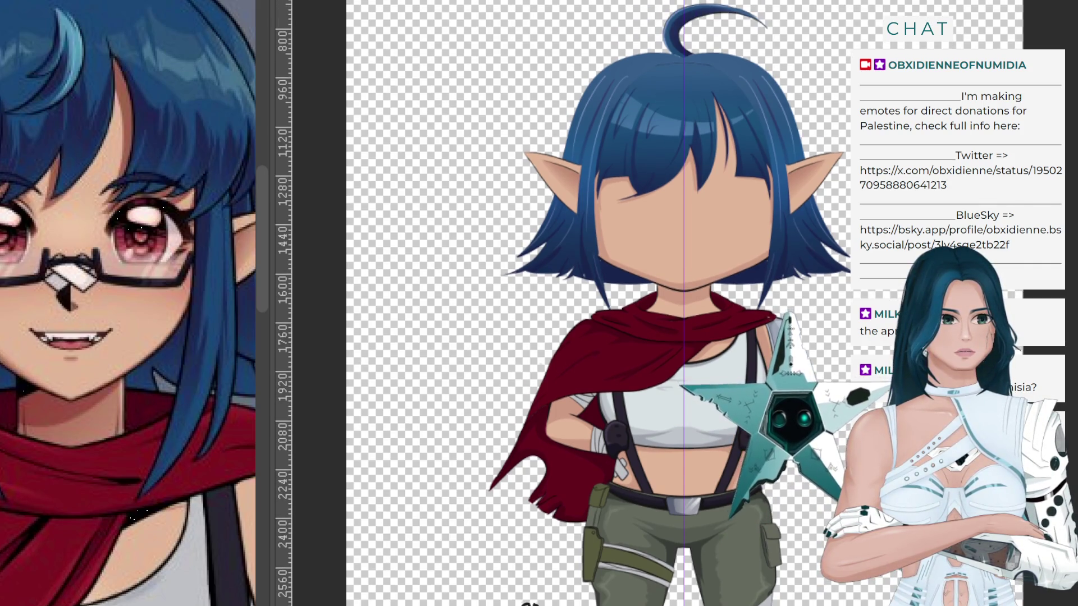
pyautogui.scroll(-1, 668, 303)
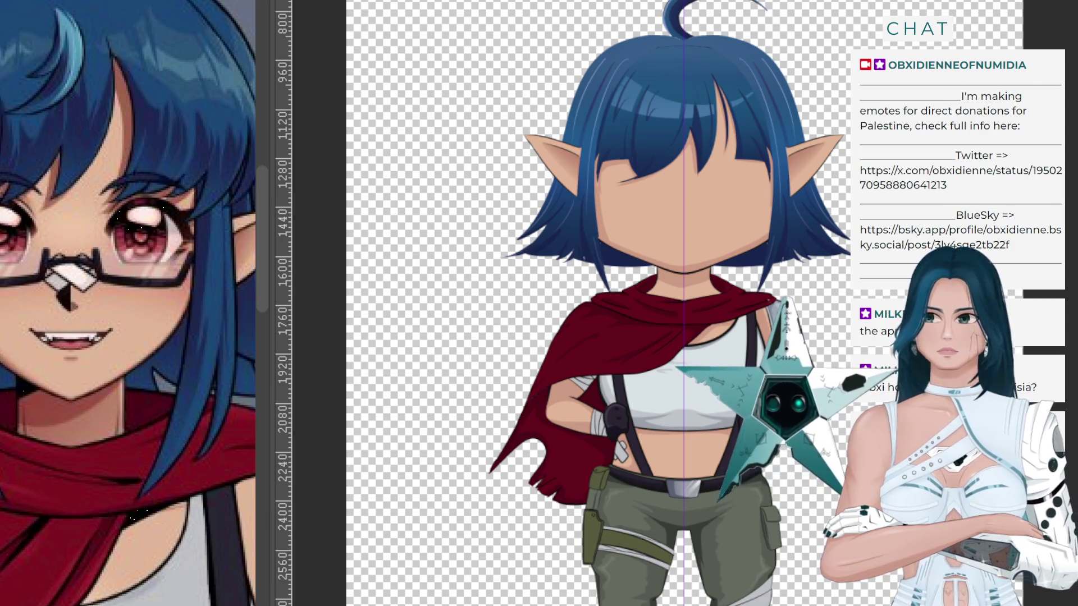
pyautogui.scroll(1, 671, 88)
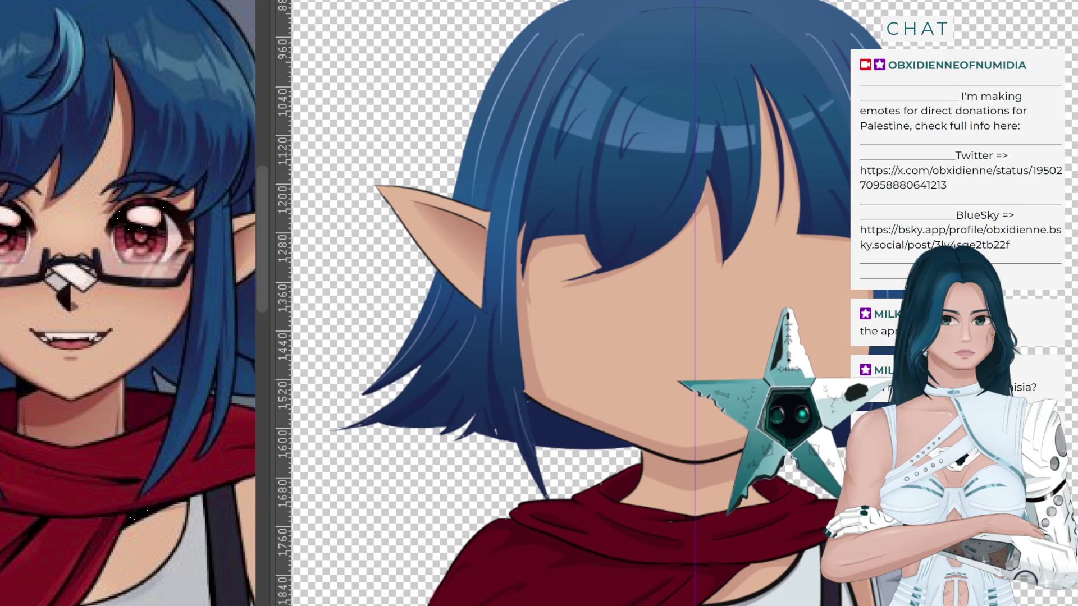
pyautogui.scroll(1, 571, 272)
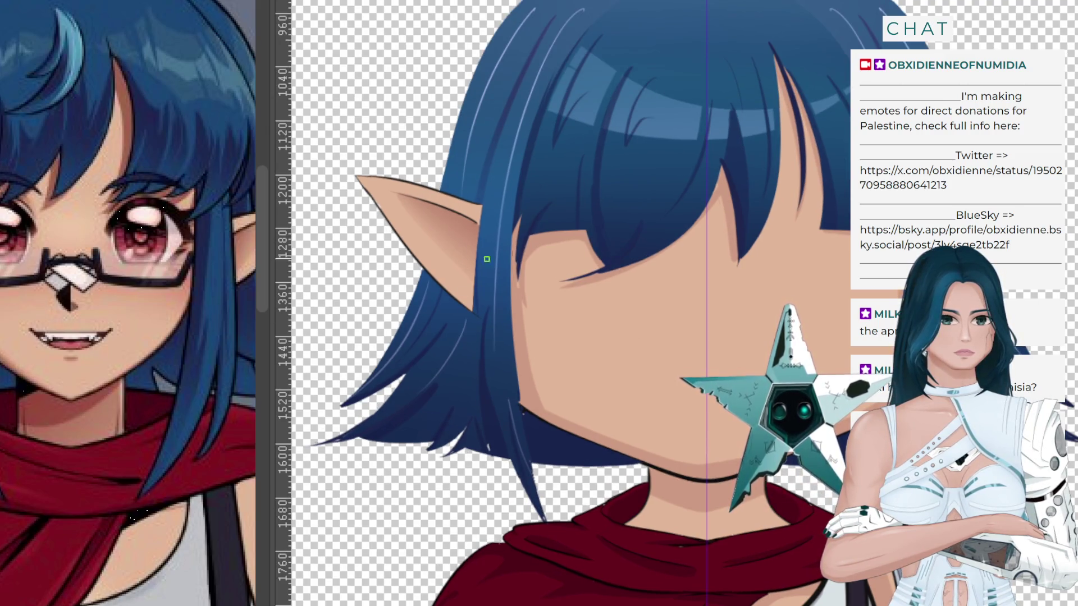
# Sketch mirrored curved eyelid lines across the face, redoing them until satisfied, then dab white into the eyes.
pyautogui.moveTo(661, 273); pyautogui.dragTo(553, 256)
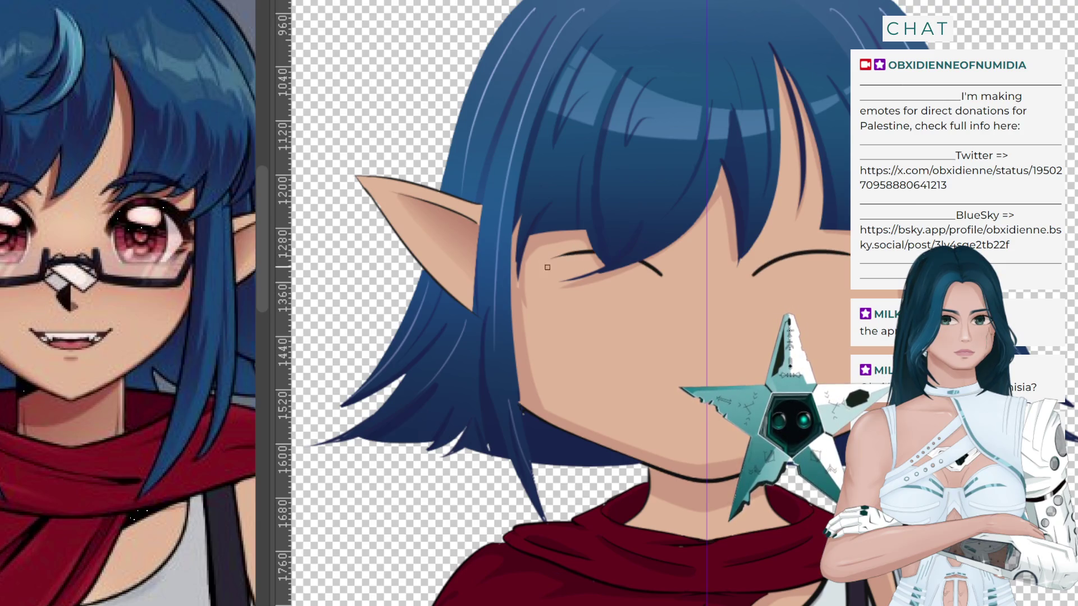
pyautogui.hotkey('ctrl', 'z')
pyautogui.moveTo(672, 276); pyautogui.dragTo(564, 253)
pyautogui.hotkey('ctrl', 'z')
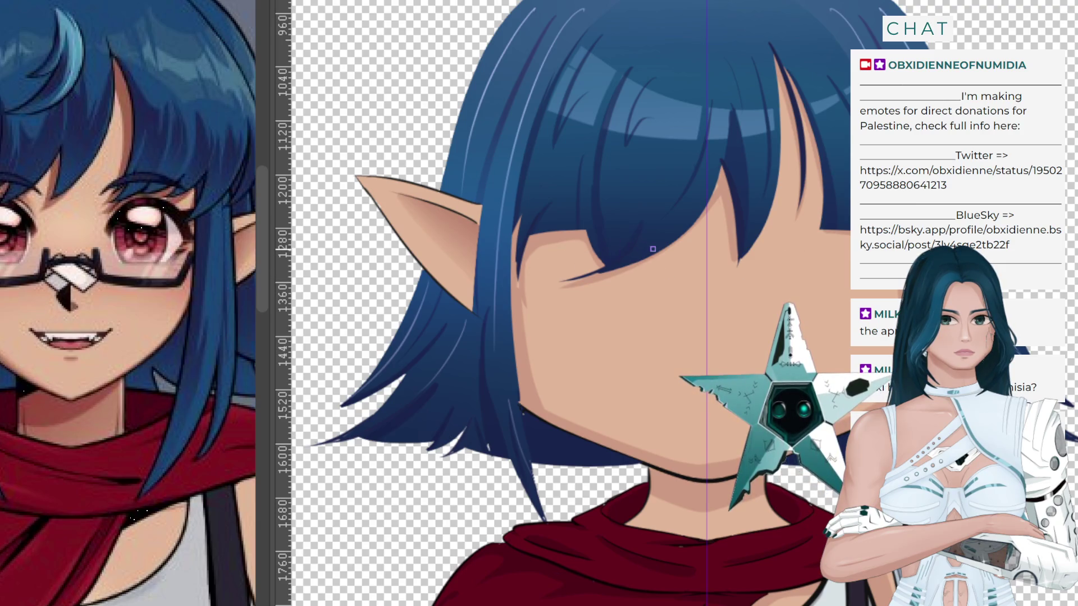
pyautogui.moveTo(682, 262)
pyautogui.mouseDown()
pyautogui.moveTo(611, 242)
pyautogui.moveTo(528, 270)
pyautogui.mouseUp()
pyautogui.hotkey('ctrl', 'z')
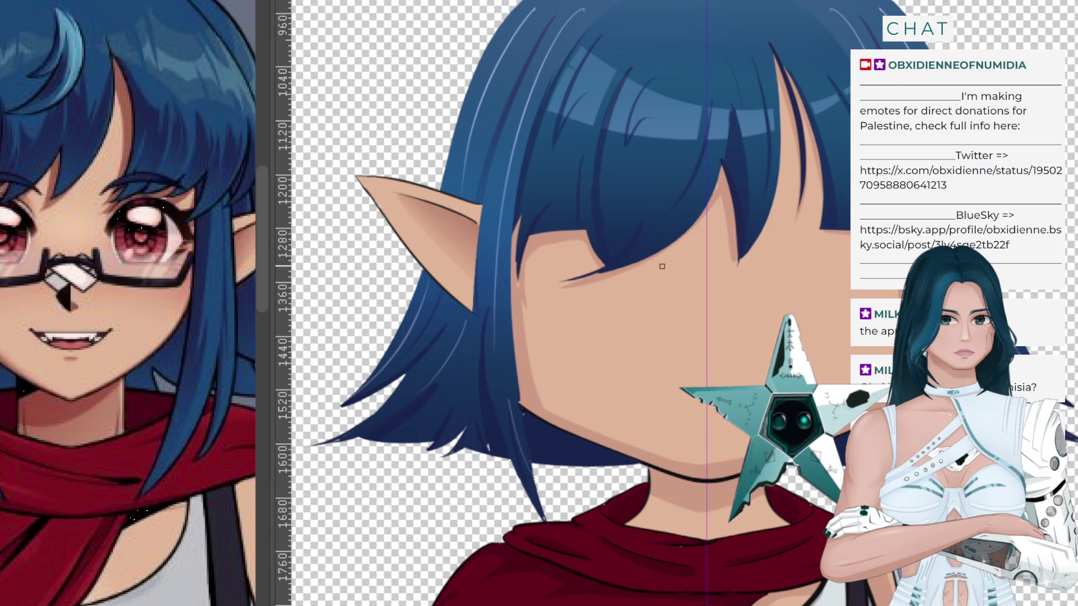
pyautogui.moveTo(656, 271); pyautogui.dragTo(523, 264)
pyautogui.hotkey('ctrl', 'z')
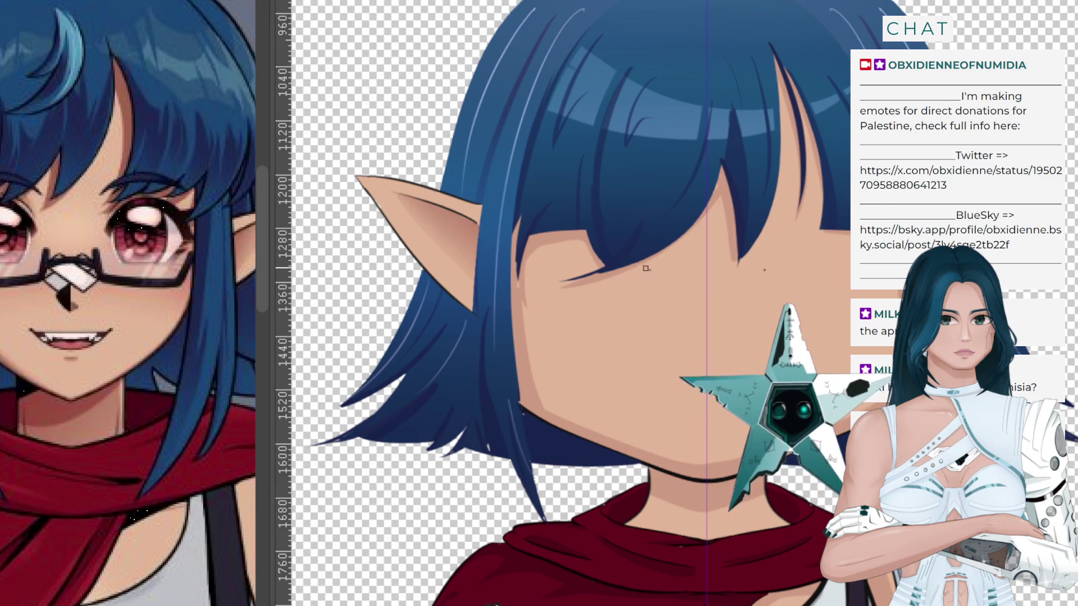
pyautogui.moveTo(650, 270)
pyautogui.mouseDown()
pyautogui.moveTo(555, 255)
pyautogui.moveTo(563, 368)
pyautogui.mouseUp()
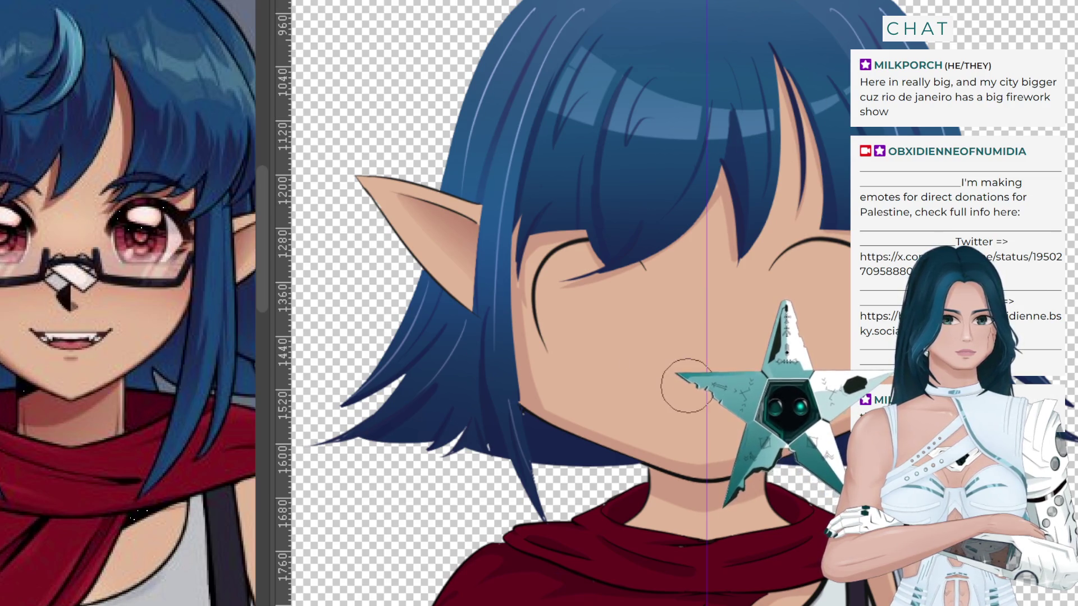
pyautogui.click(597, 300)
pyautogui.click(816, 288)
# Enlarge both mirrored eye whites and add a dark line along the eye's lower edge.
pyautogui.moveTo(816, 284); pyautogui.dragTo(820, 323)
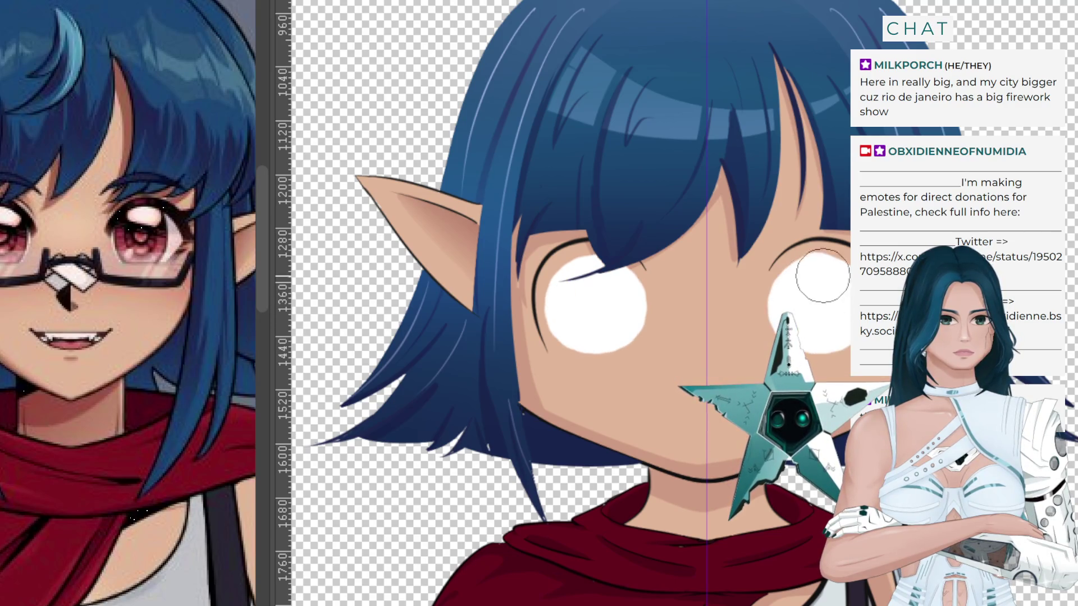
pyautogui.moveTo(824, 270); pyautogui.dragTo(853, 297)
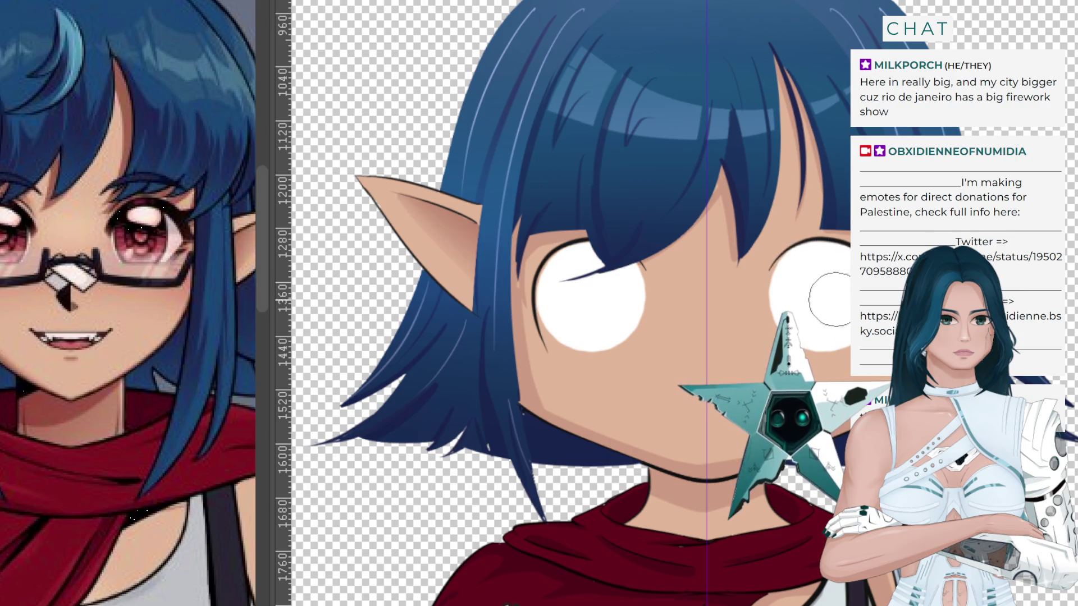
pyautogui.moveTo(792, 281)
pyautogui.mouseDown()
pyautogui.moveTo(786, 292)
pyautogui.moveTo(848, 290)
pyautogui.moveTo(801, 277)
pyautogui.mouseUp()
pyautogui.hotkey('ctrl', 'z')
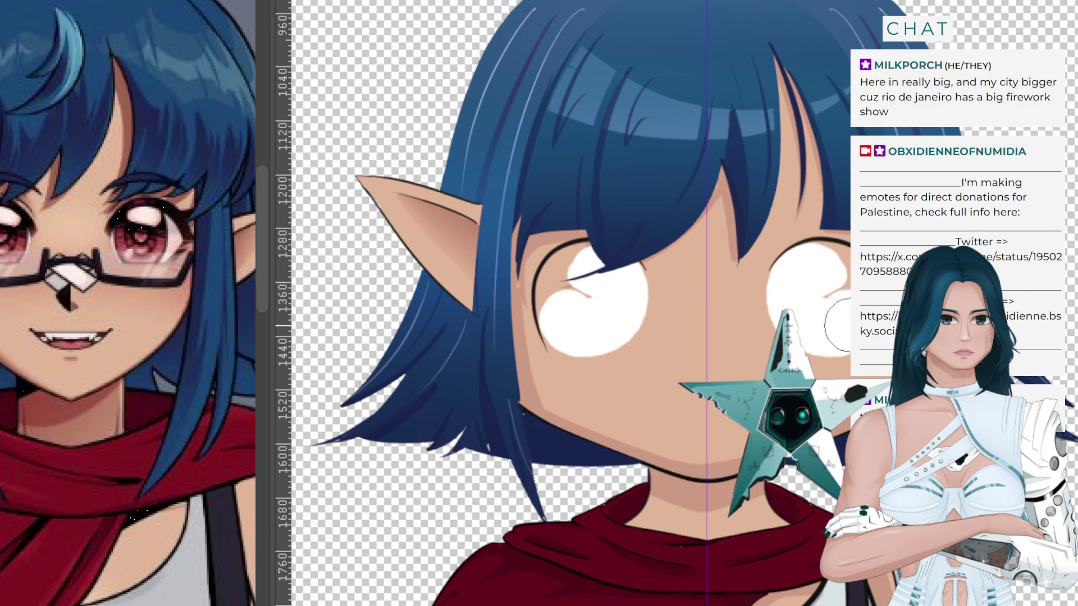
pyautogui.moveTo(827, 299); pyautogui.dragTo(832, 272)
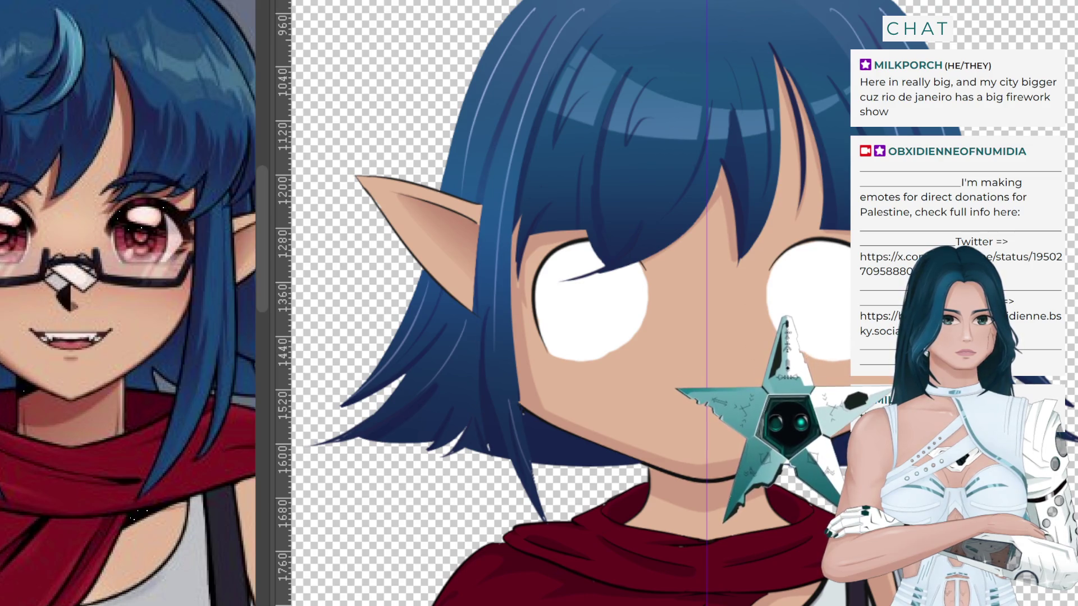
pyautogui.moveTo(811, 366); pyautogui.dragTo(848, 370)
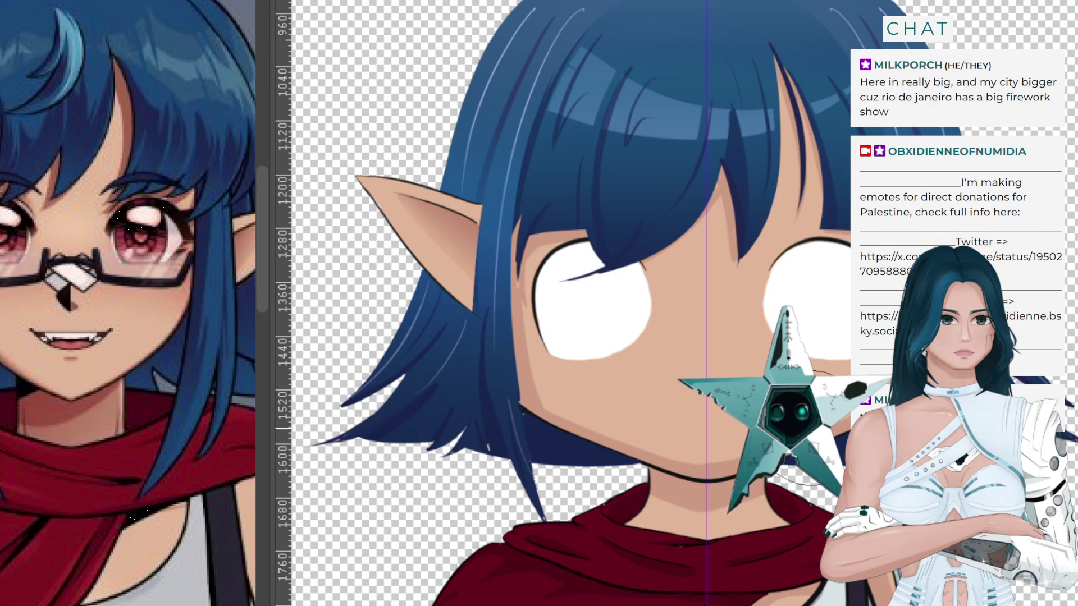